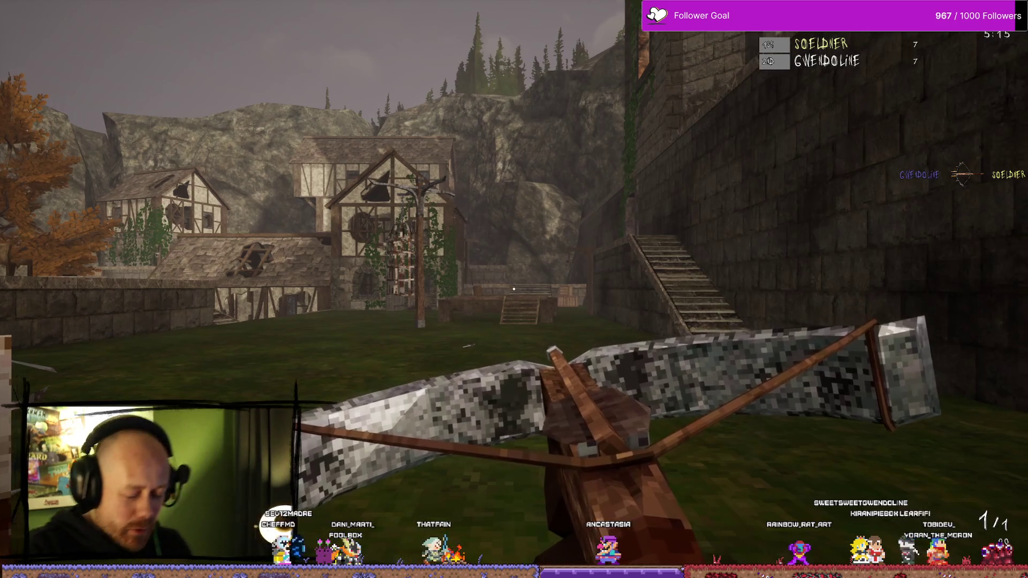
- Respawn, head for the castle stairs and switch from the sword to the crossbow
key(w)
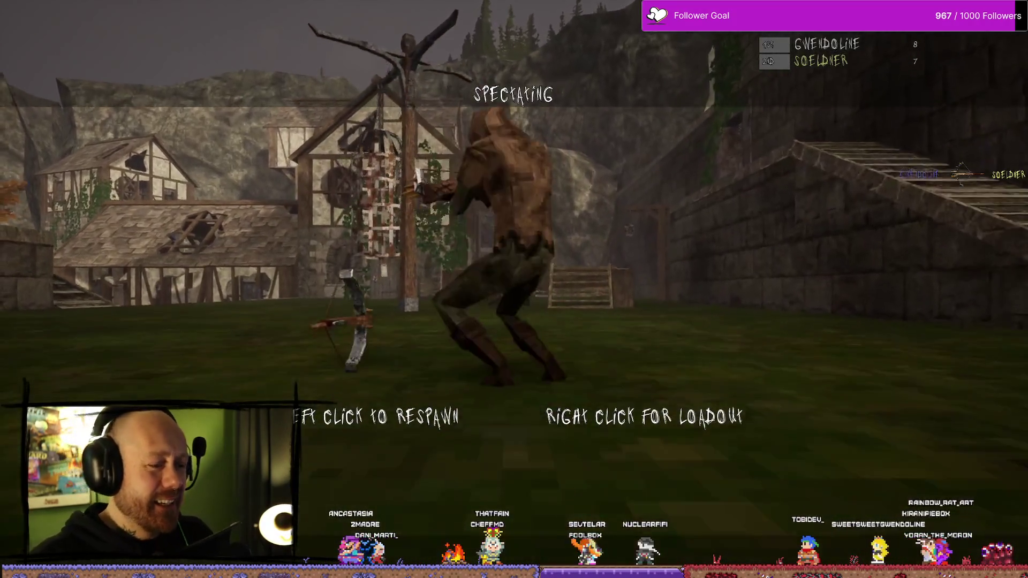
click(514, 289)
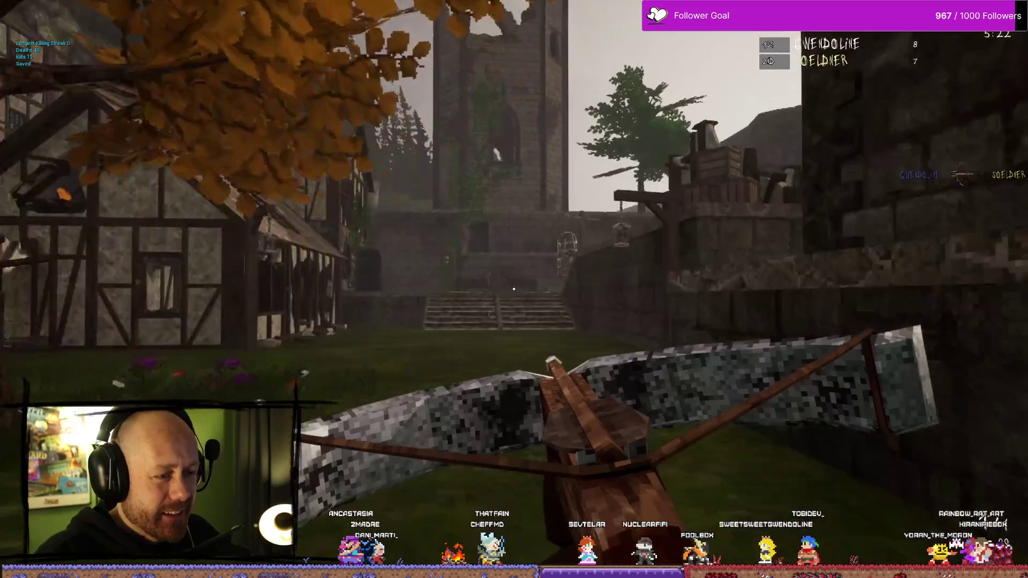
key(w)
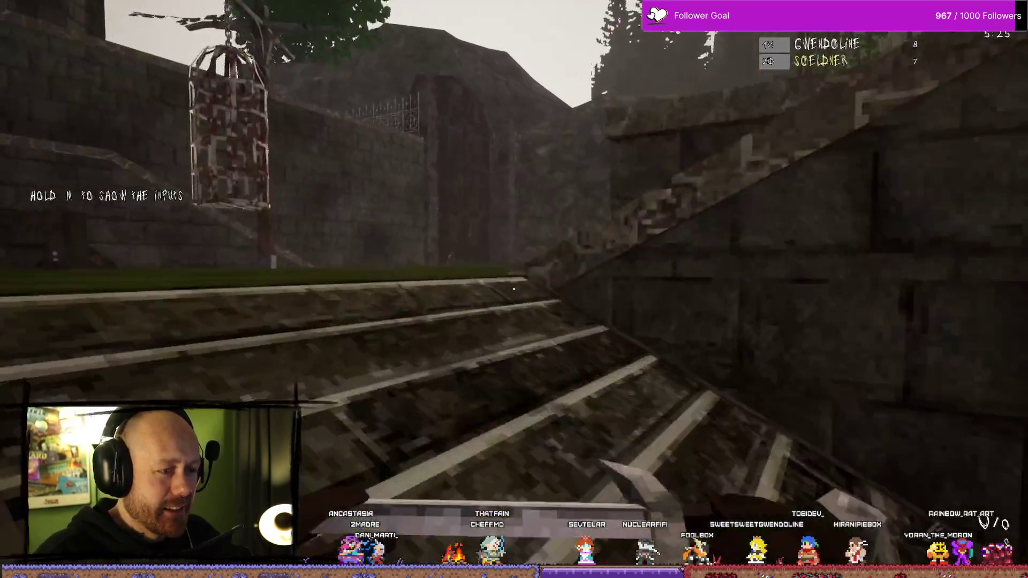
key(w)
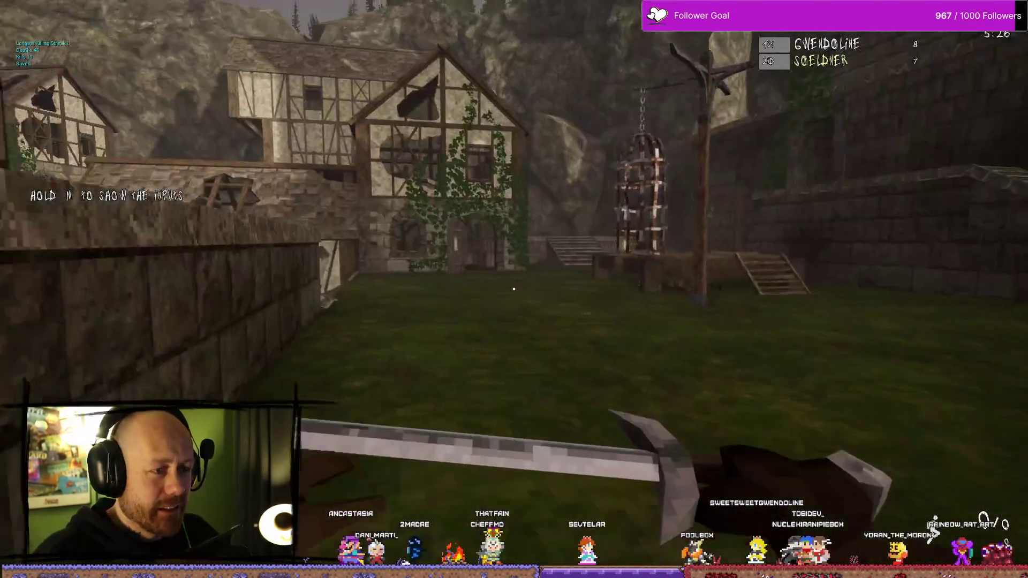
key(2)
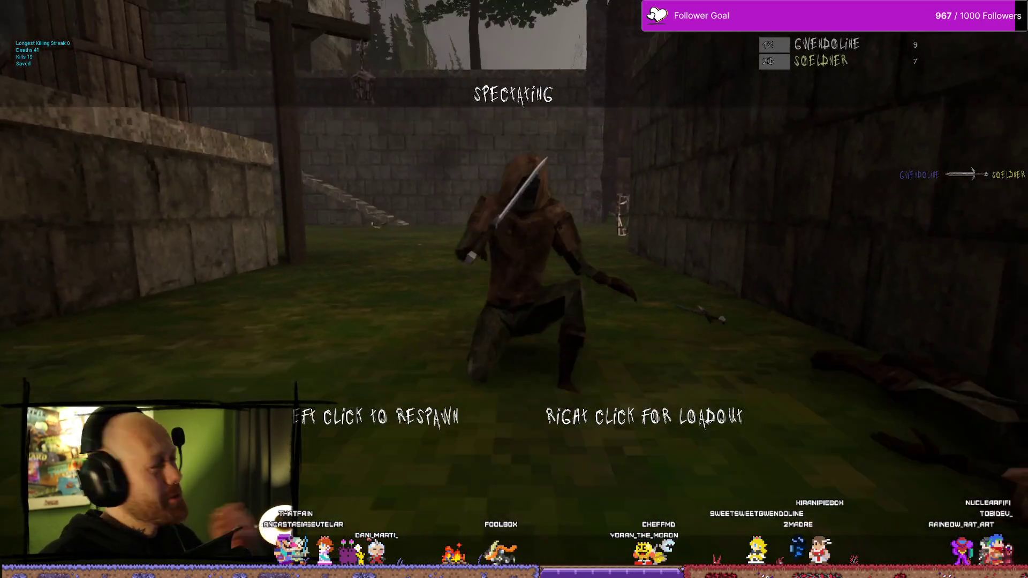
- Respawn and cross the courtyard past the crates to face an enemy
click(514, 289)
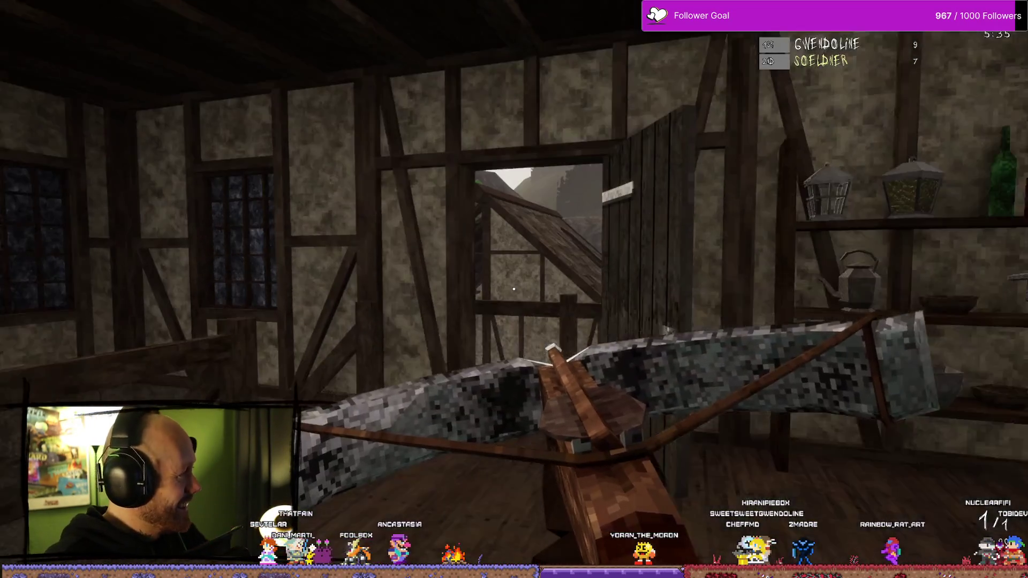
key(w)
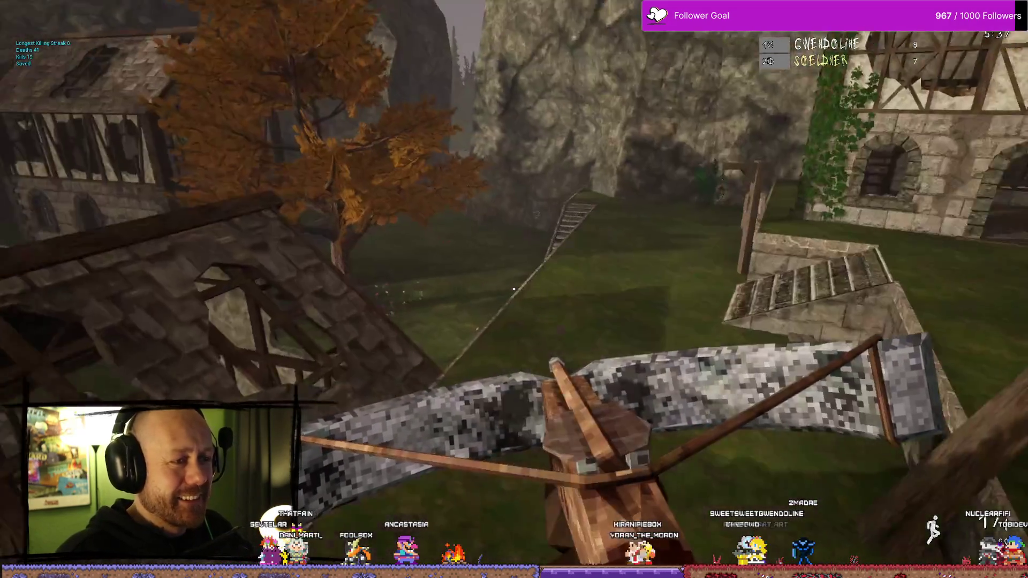
key(w)
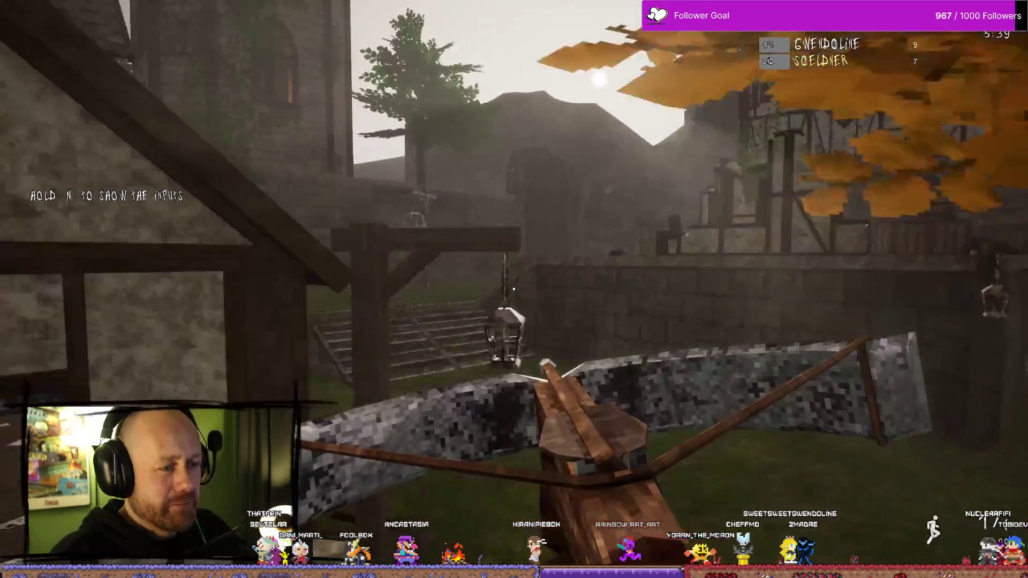
key(w)
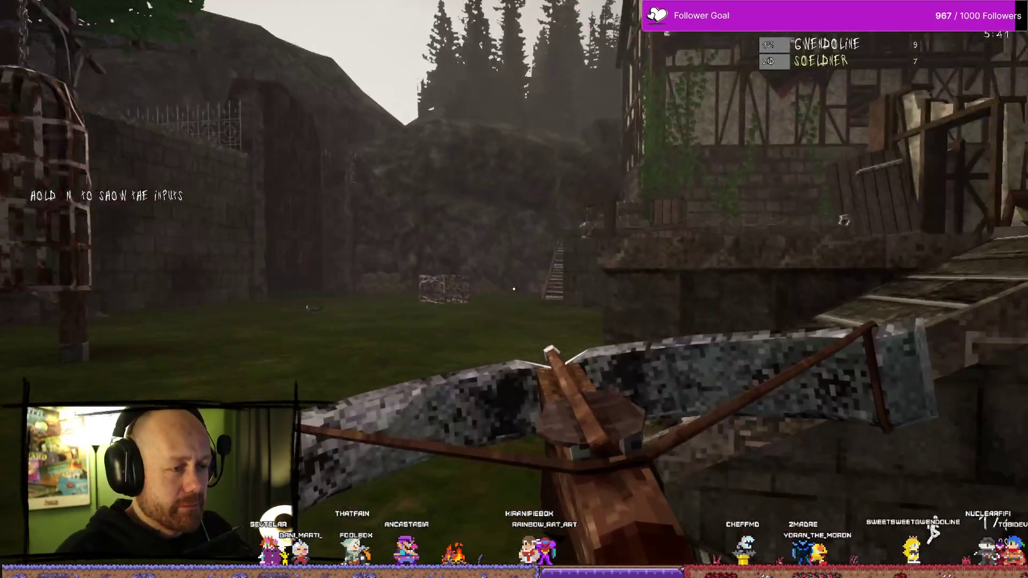
key(w)
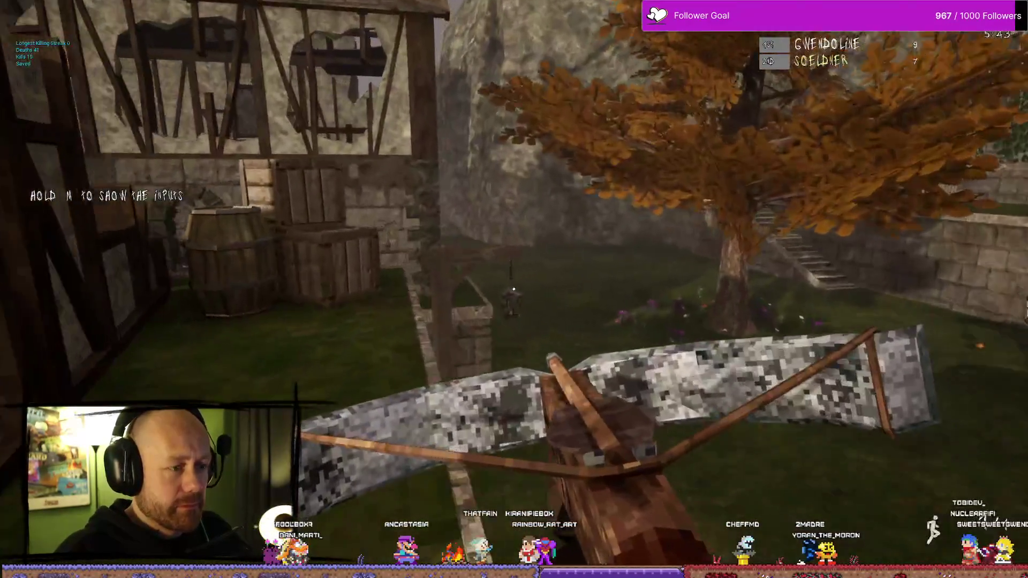
key(w)
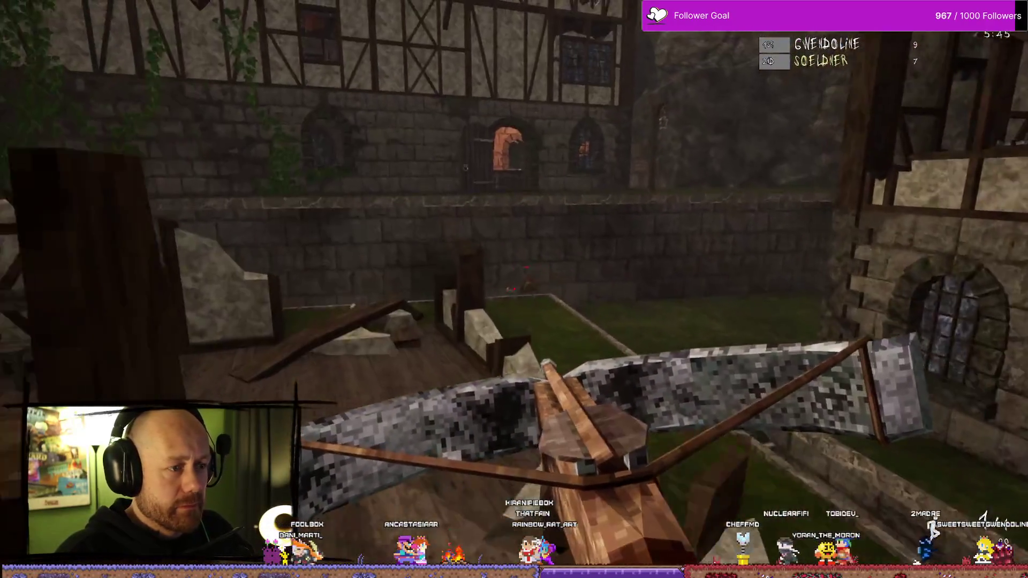
key(w)
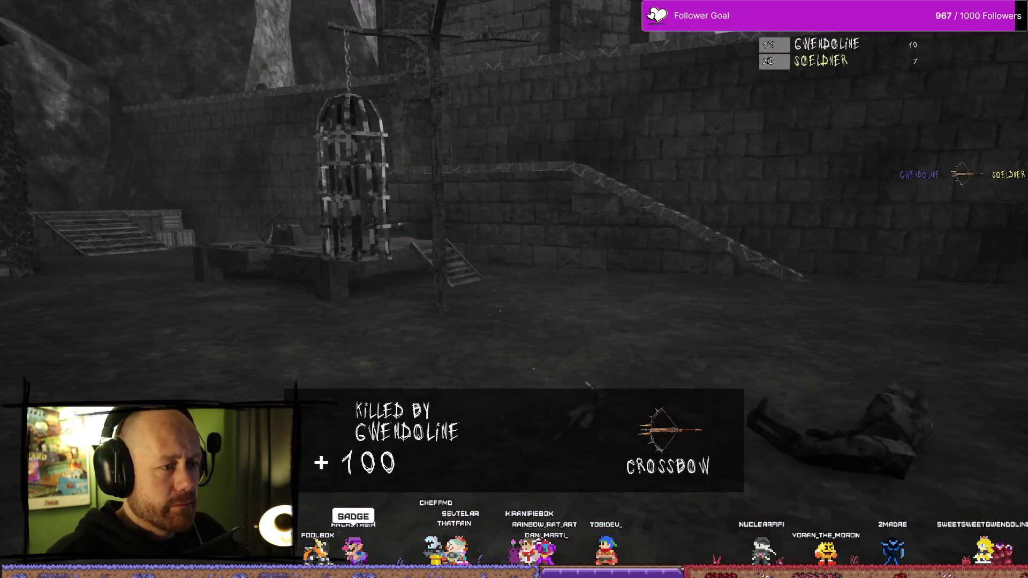
- Respawn and fight with the crossbow down the alley beside the gallows, reloading
click(513, 289)
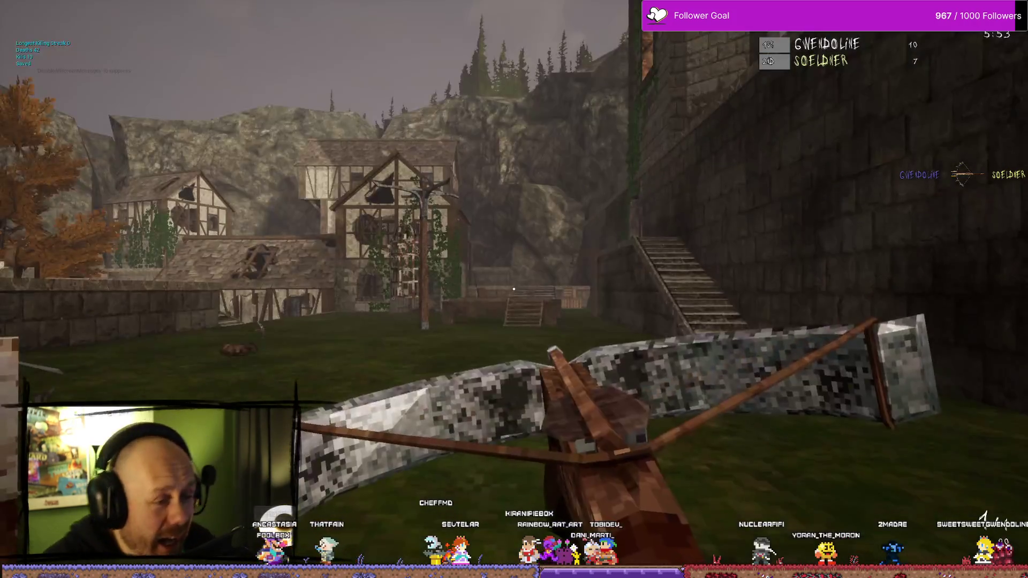
click(514, 289)
key(w)
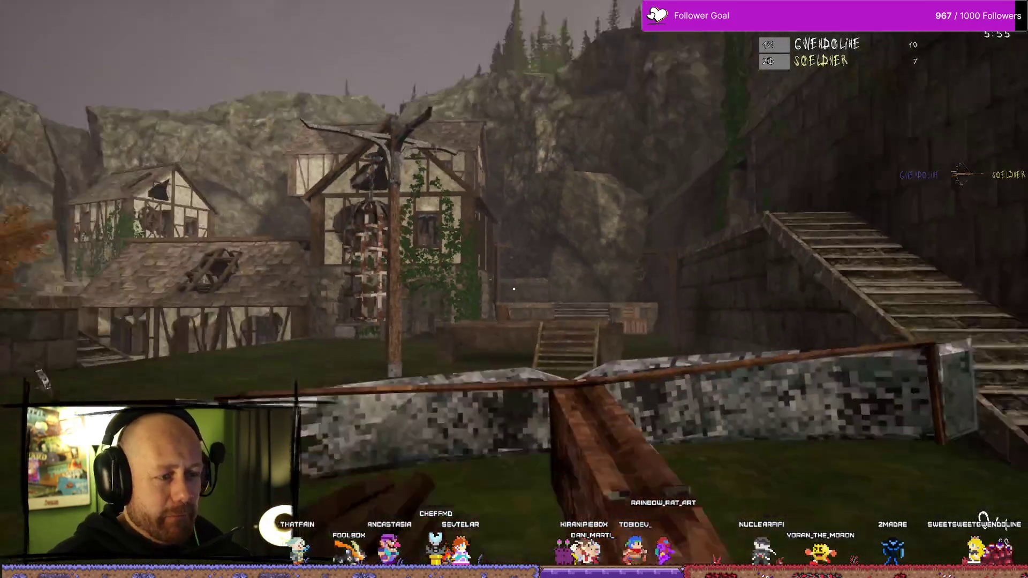
key(w)
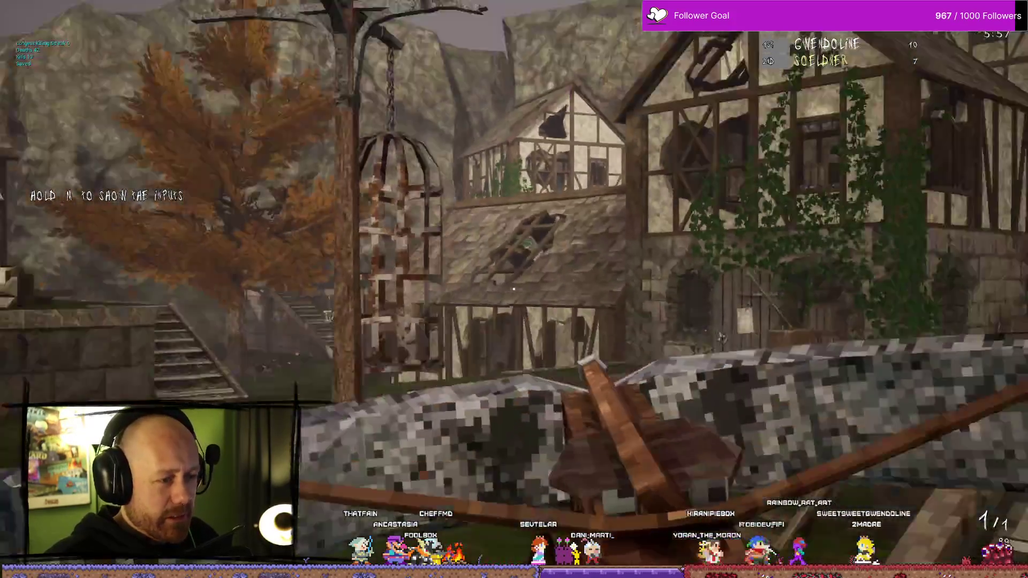
key(w)
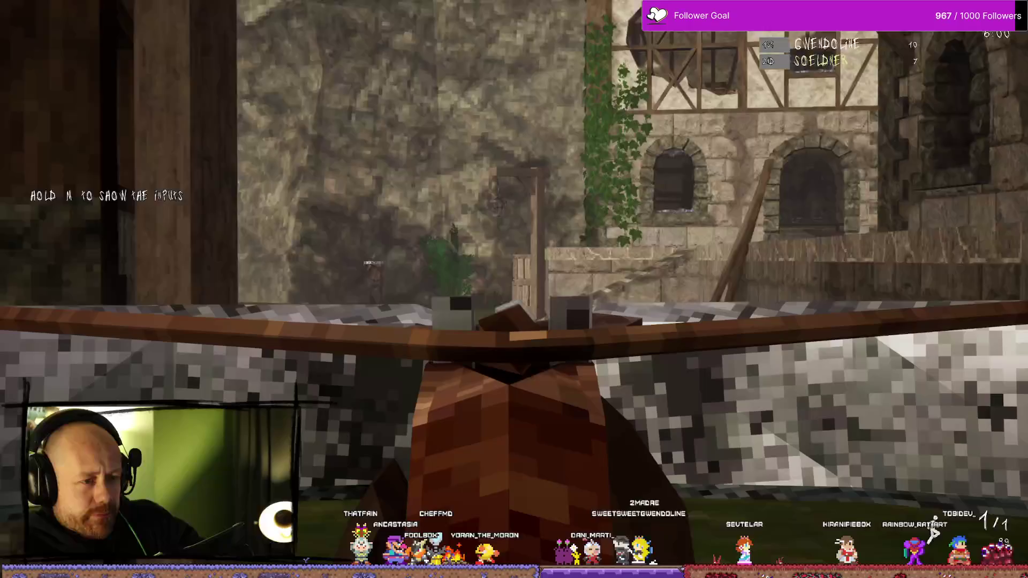
click(513, 289)
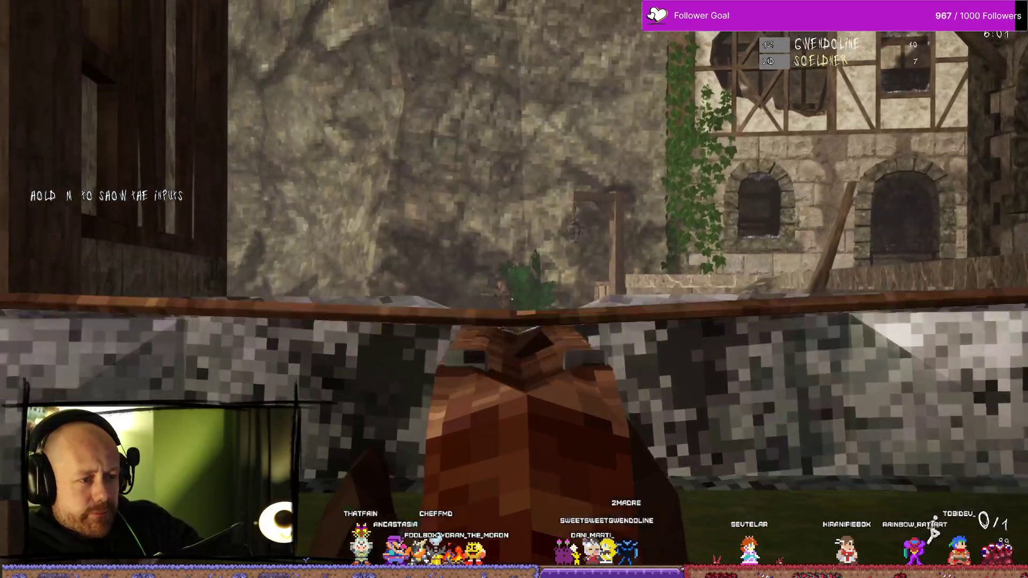
key(w)
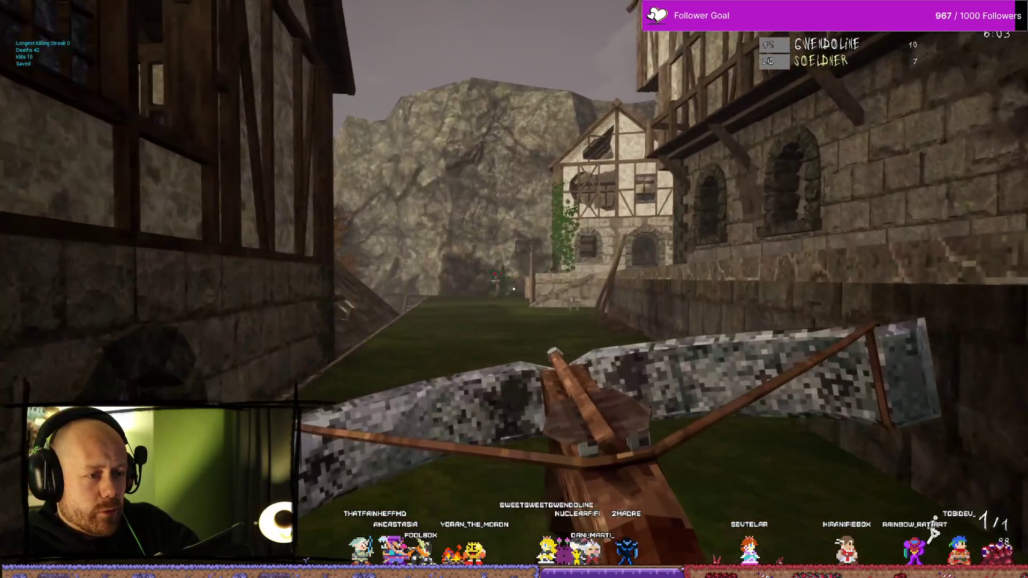
key(w)
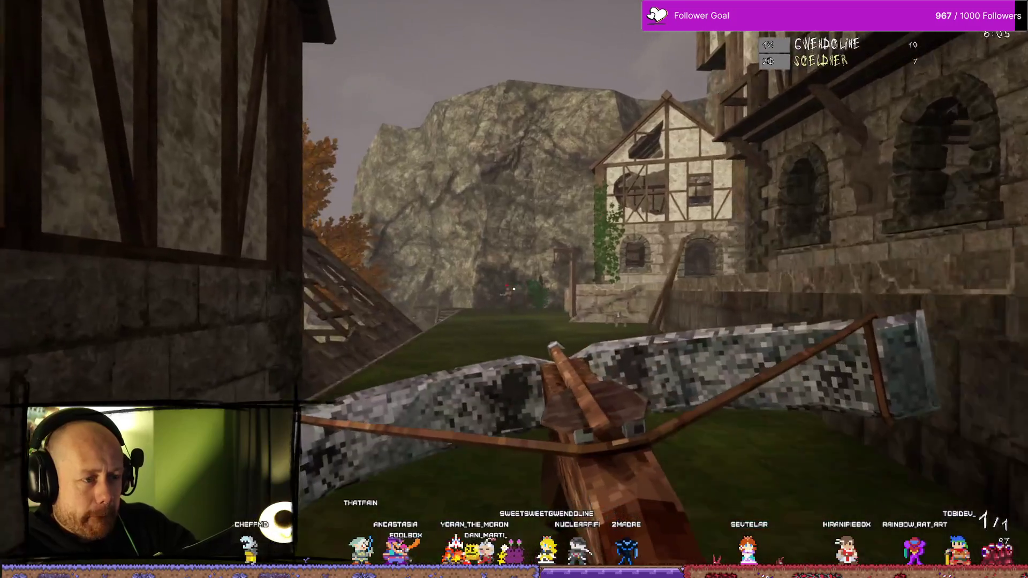
key(r)
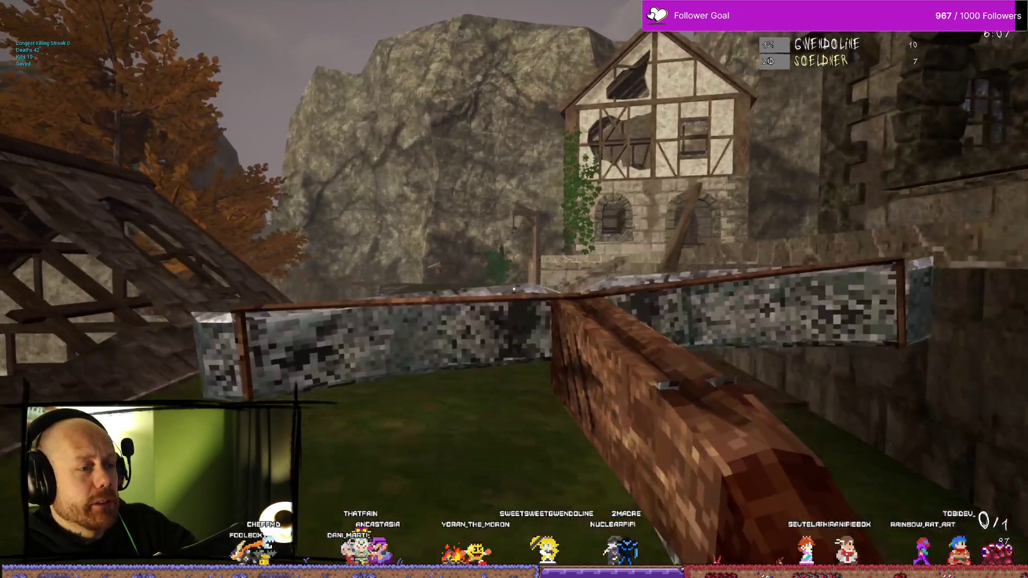
key(w)
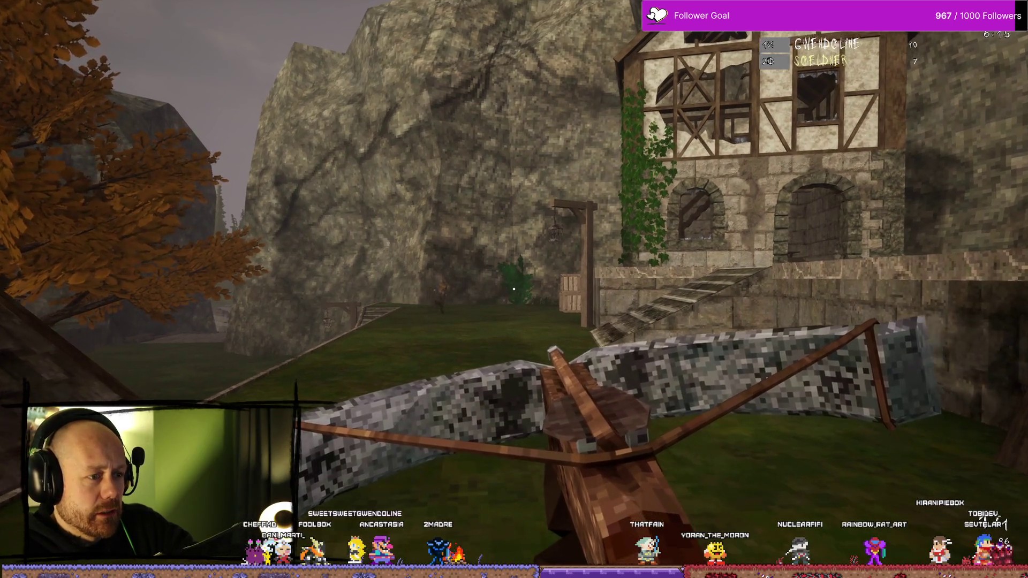
- Reload the crossbow, aim down its sight, lower it and reload again
mouse_move(513, 289)
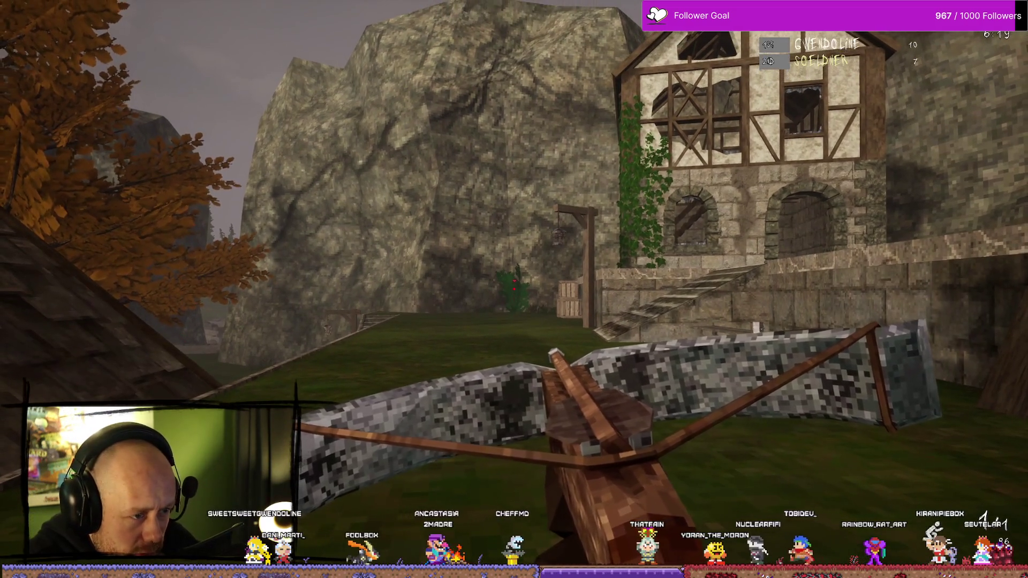
key(r)
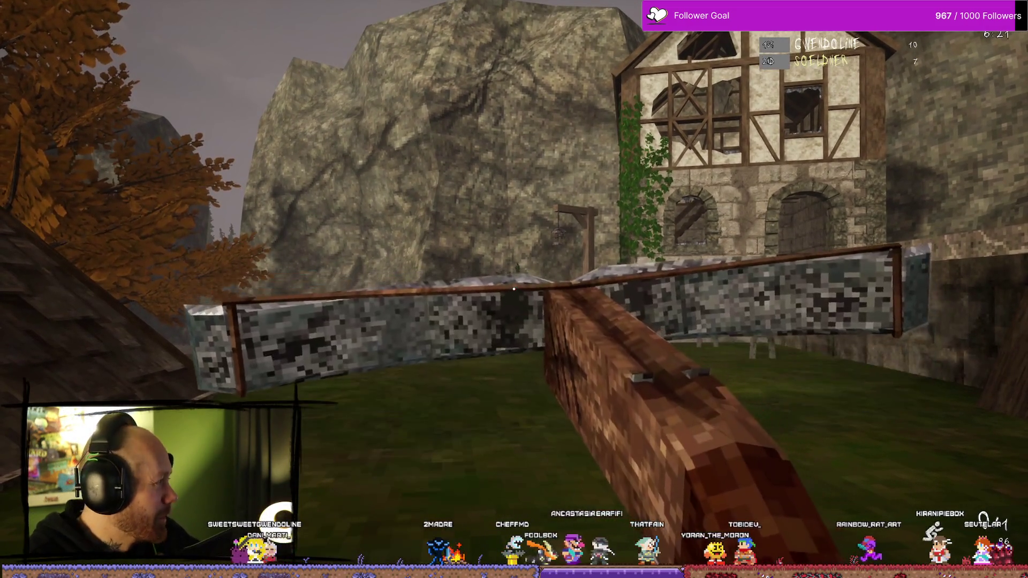
right_click(513, 289)
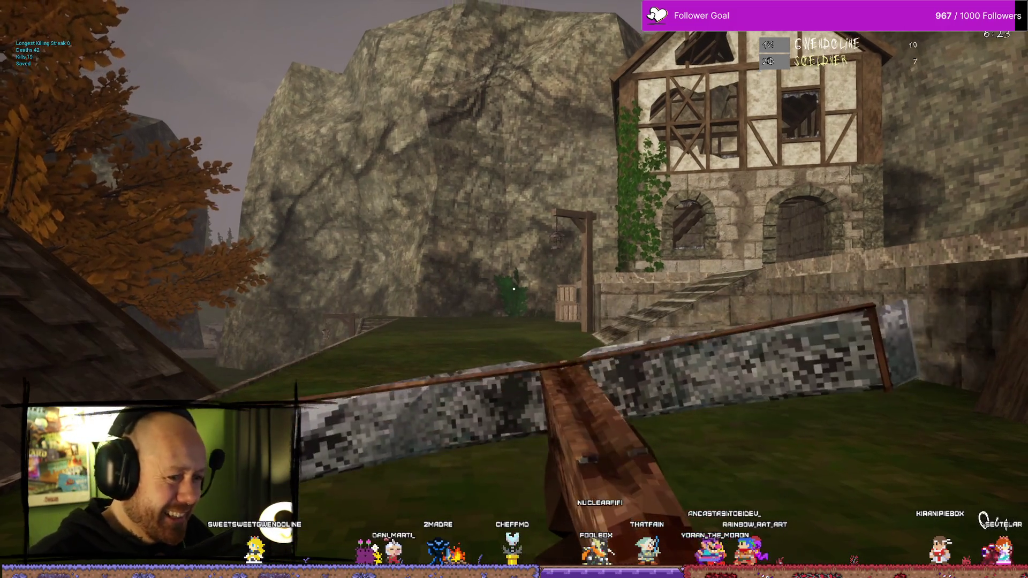
right_click(513, 289)
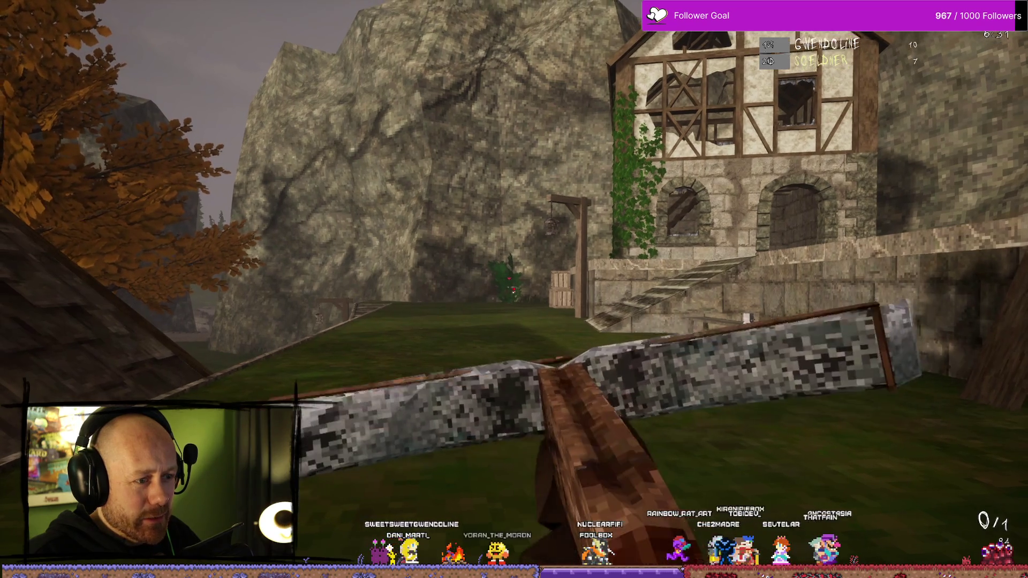
key(r)
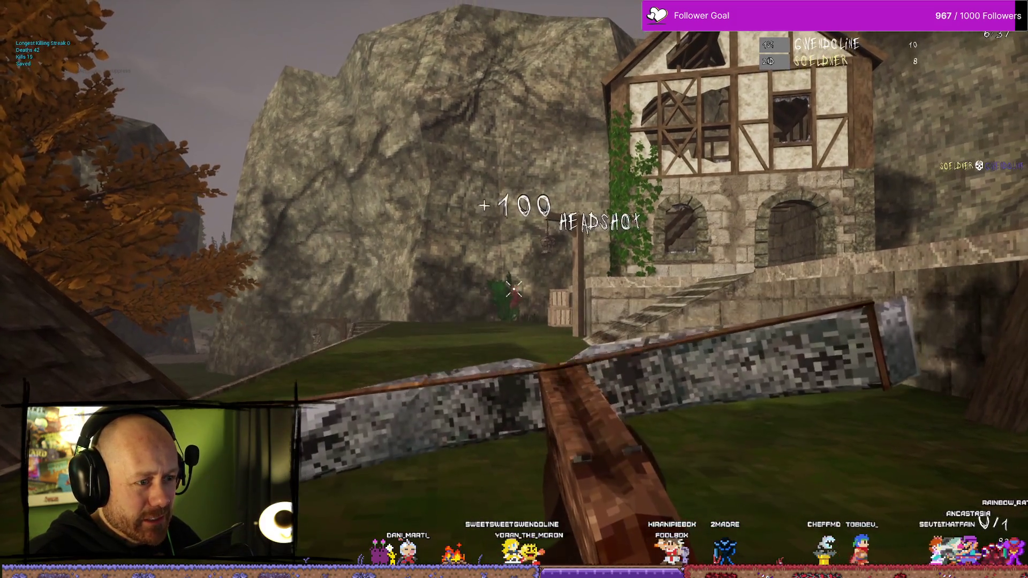
- Climb the leafy wall and drop into the village courtyard toward the far building
key(w)
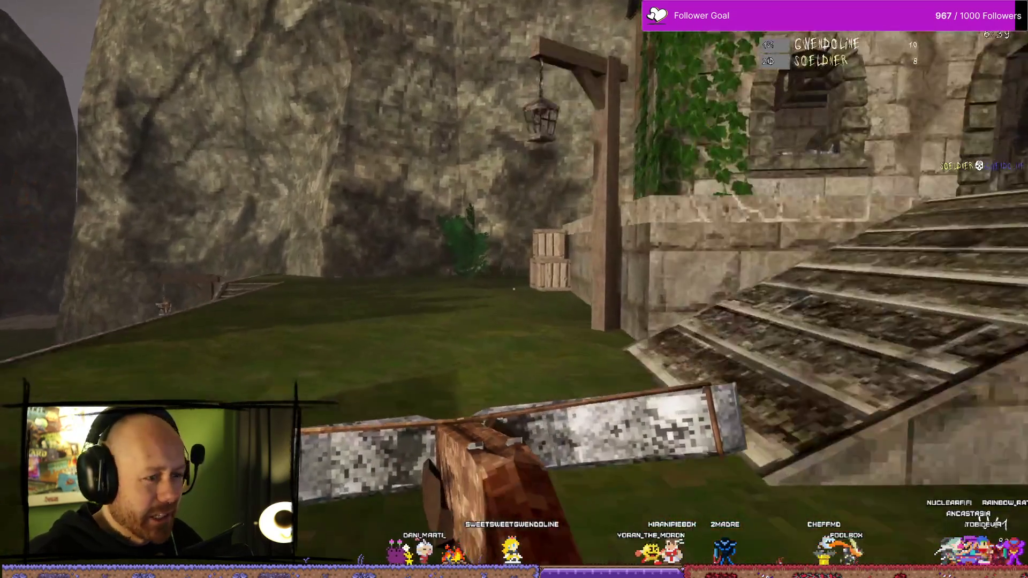
key(w)
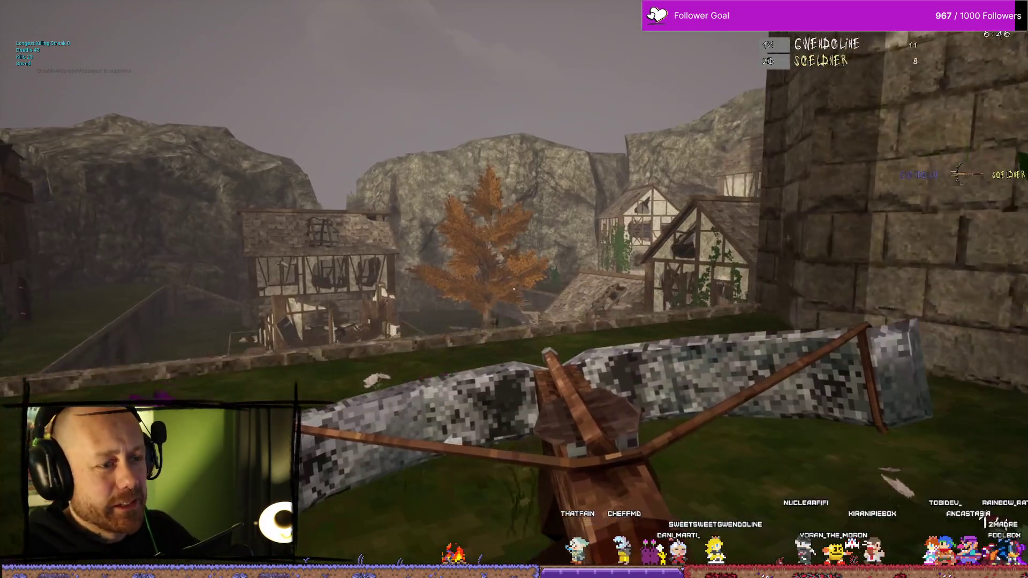
key(w)
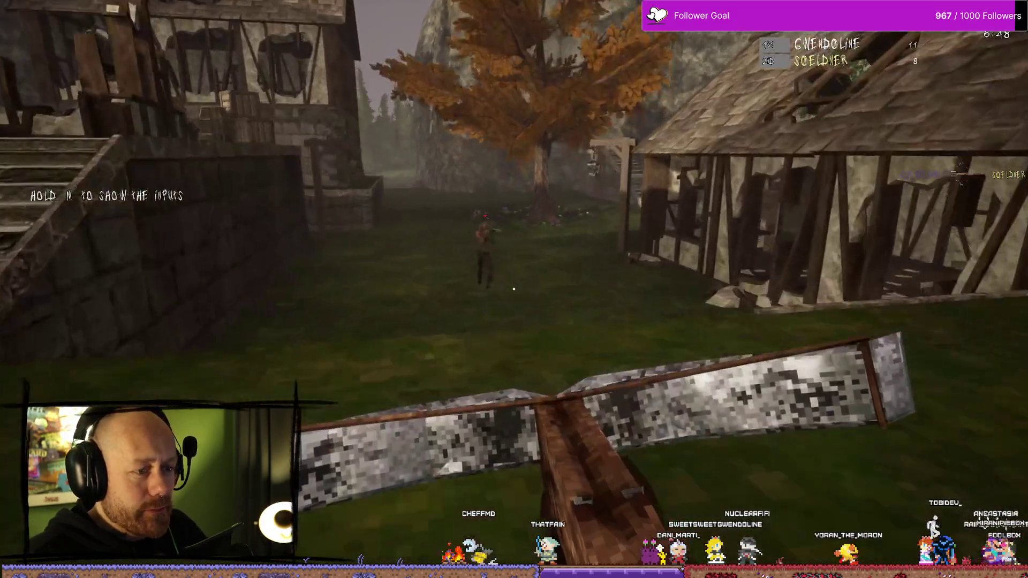
key(w)
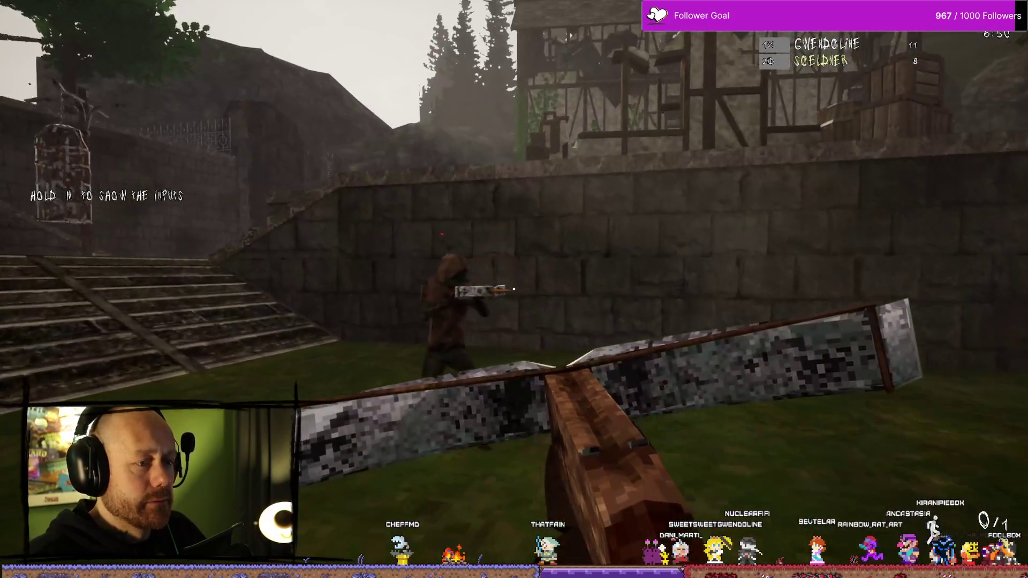
key(w)
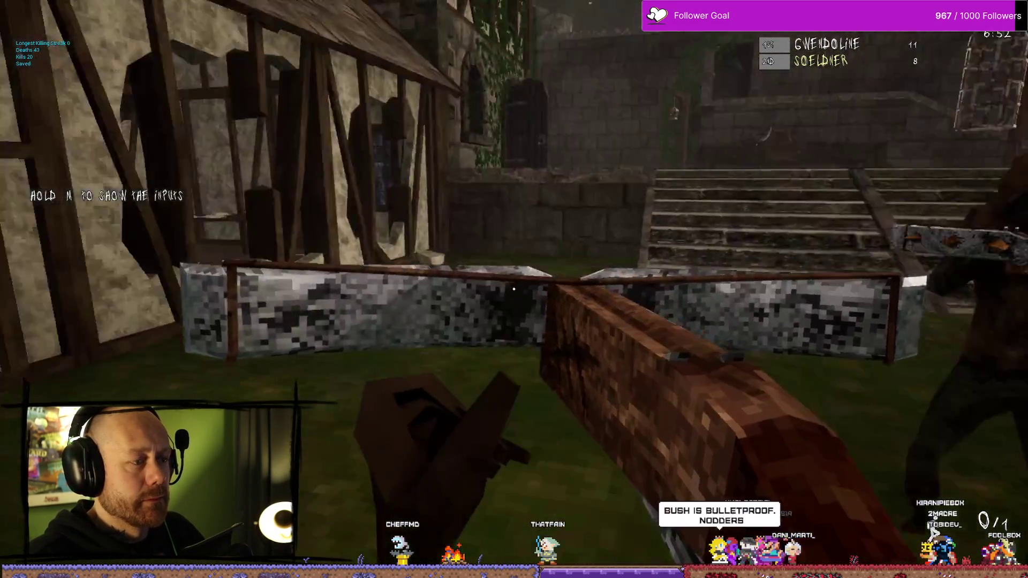
key(w)
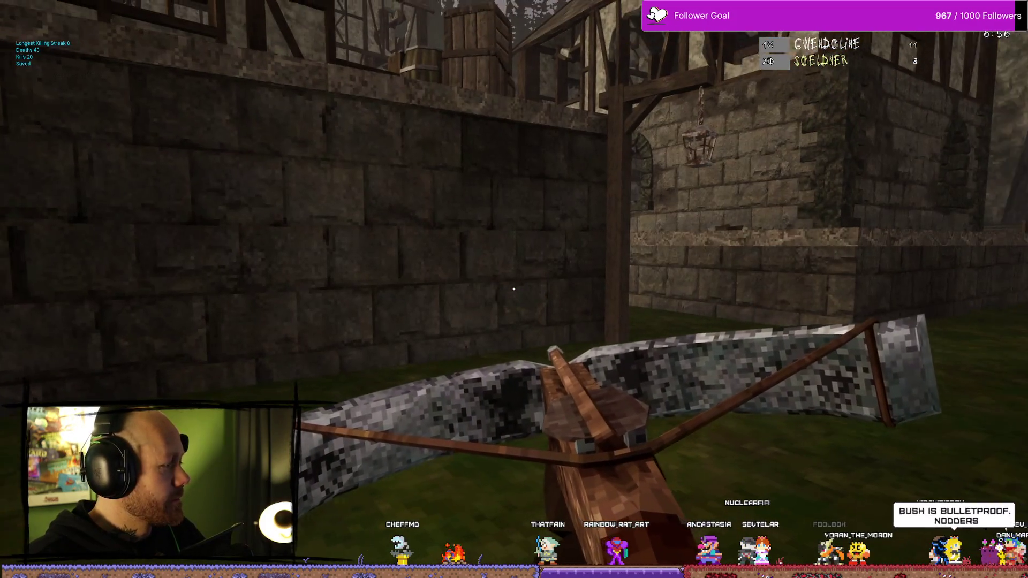
- Switch to the sword and attack the jumping player by the cage, then respawn
key(w)
key(1)
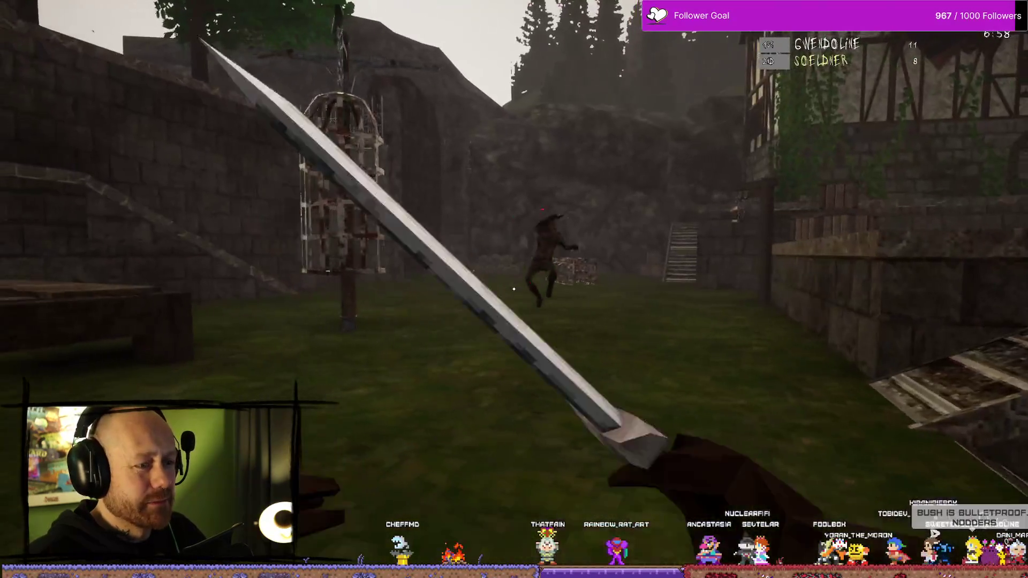
click(514, 289)
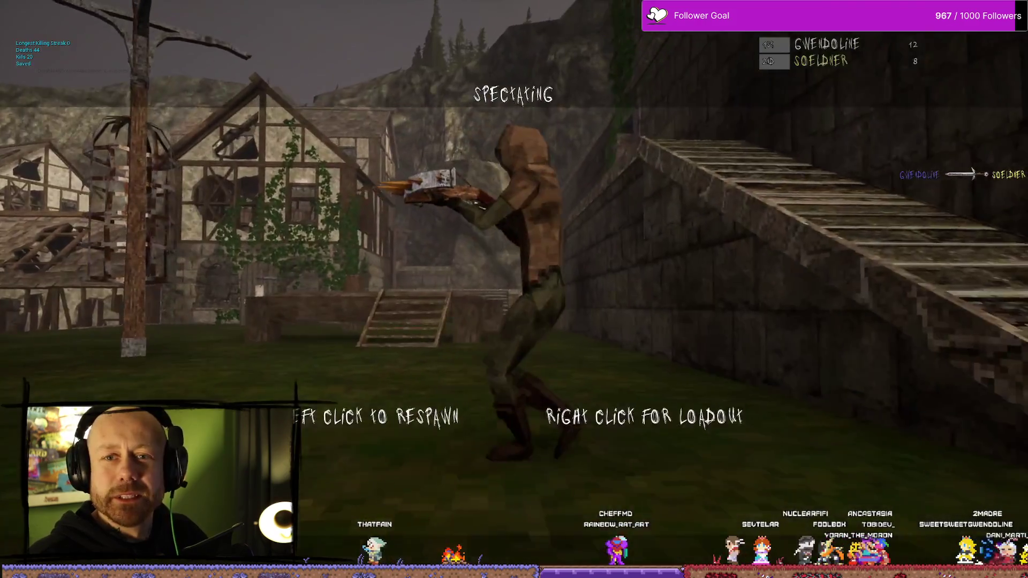
click(514, 289)
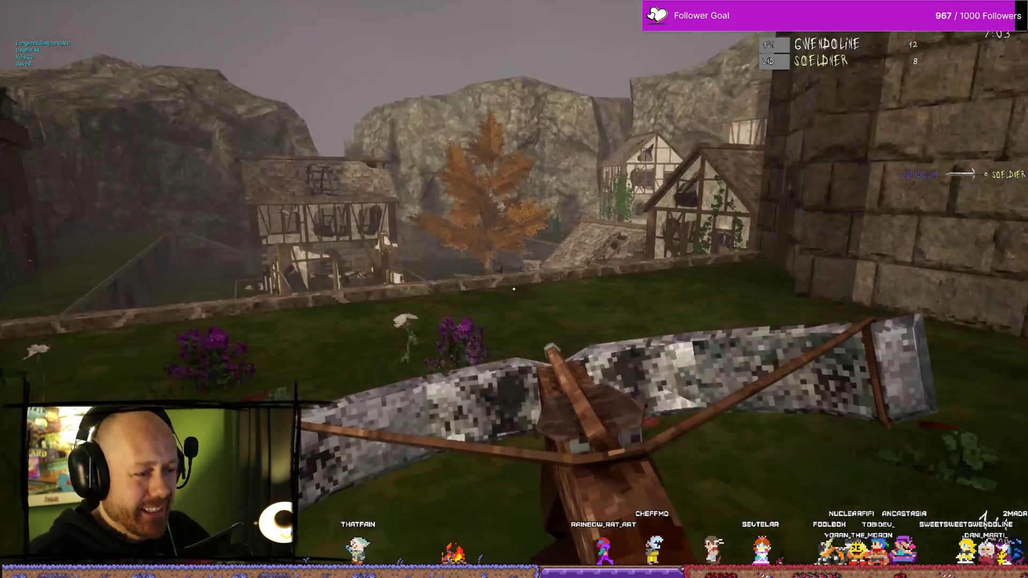
- Attack the enemy by the cage with the sword, then fire the crossbow
key(w)
key(1)
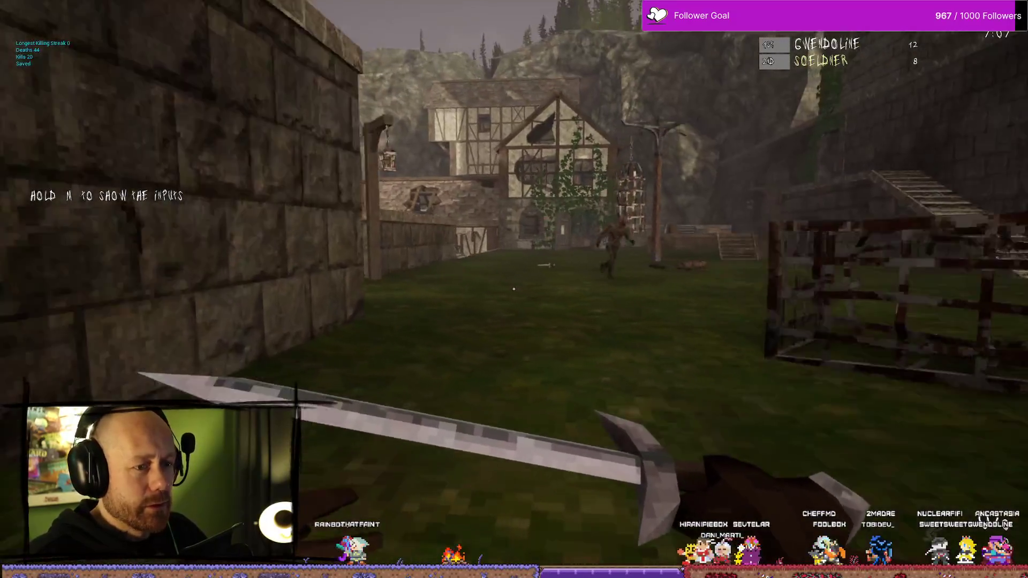
key(w)
click(514, 289)
click(514, 289)
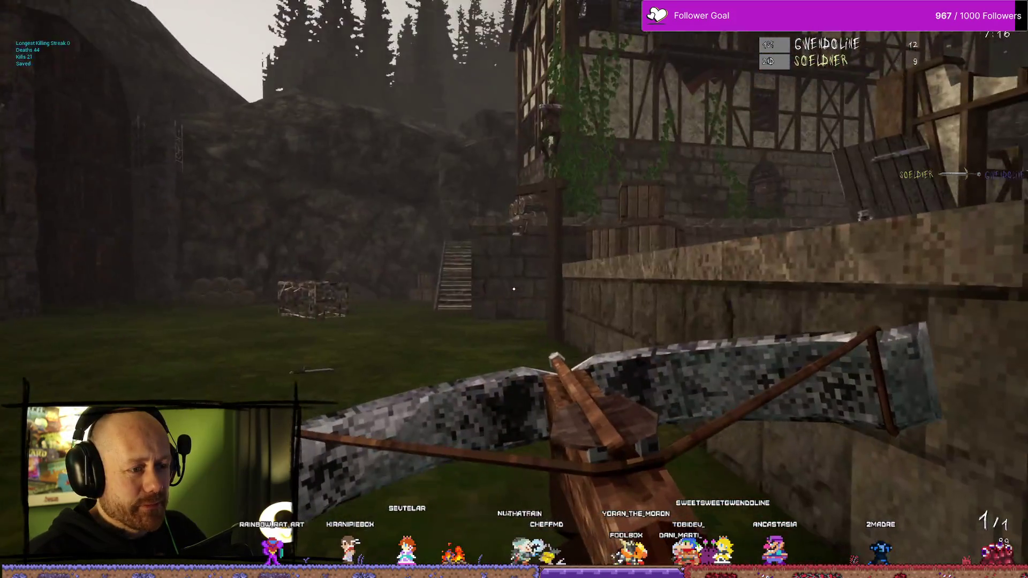
click(514, 289)
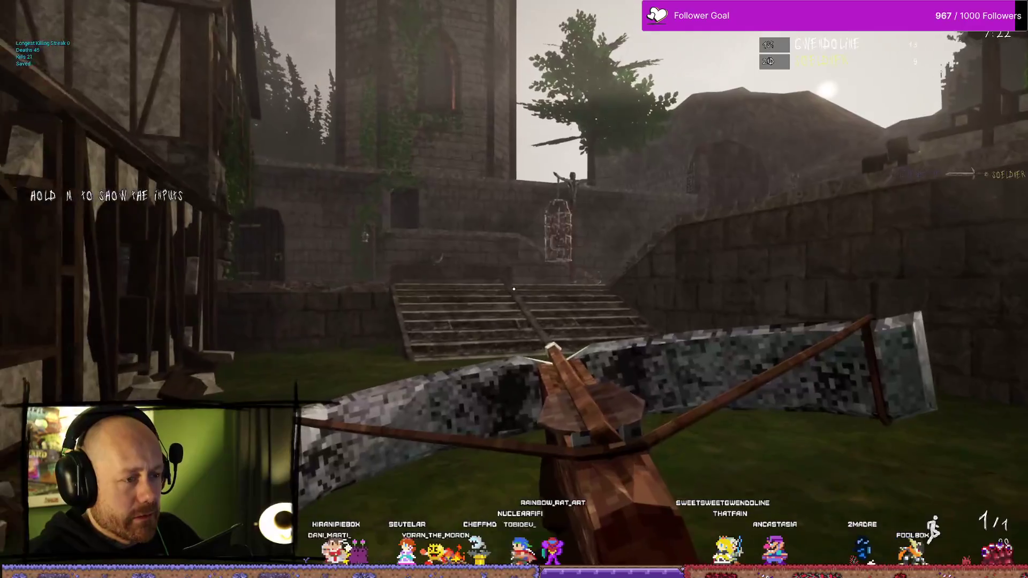
- Cross the courtyard past the hanging cage, climb out the window and leave the scaffolding
key(w)
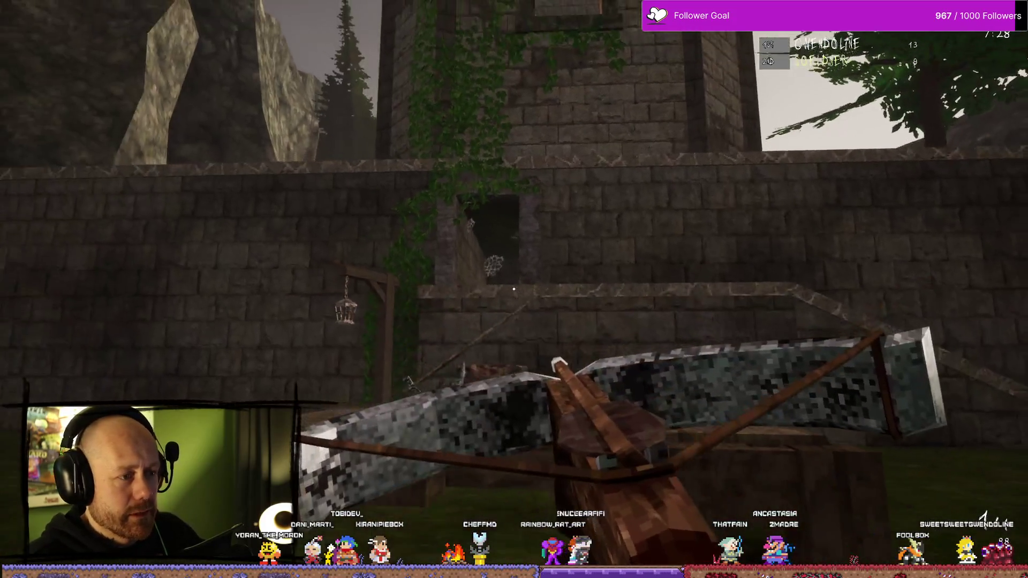
key(w)
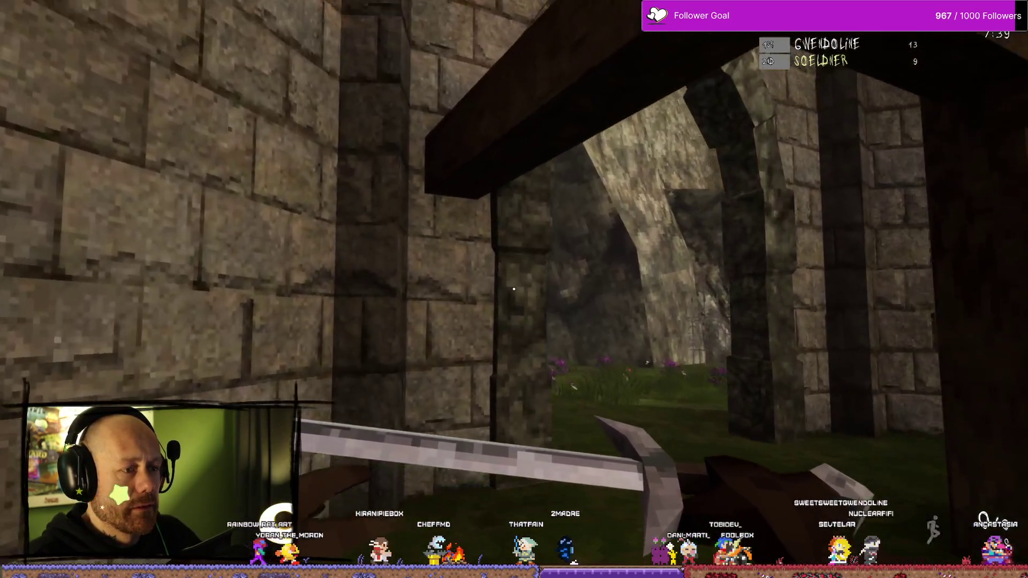
click(513, 289)
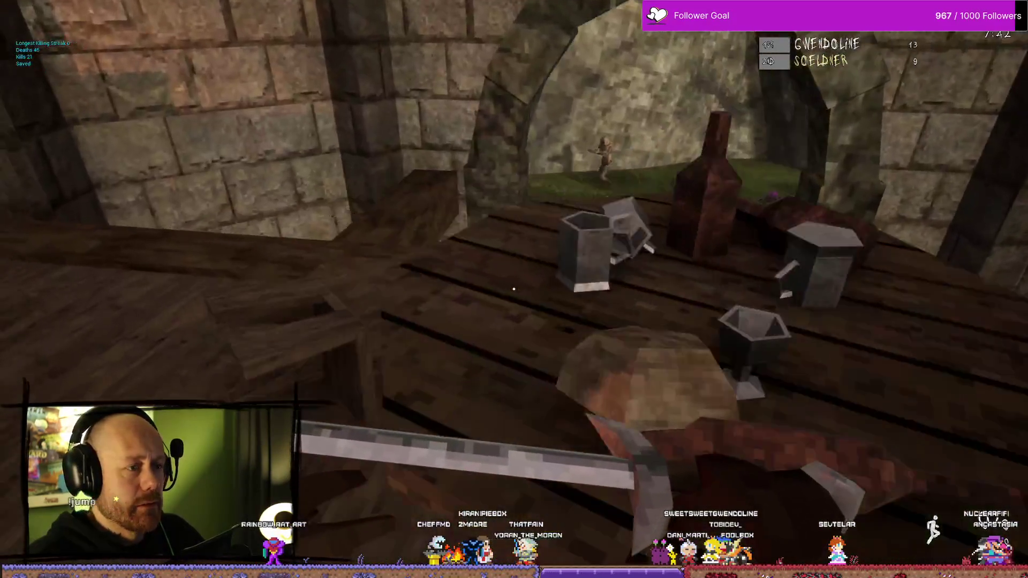
key(w)
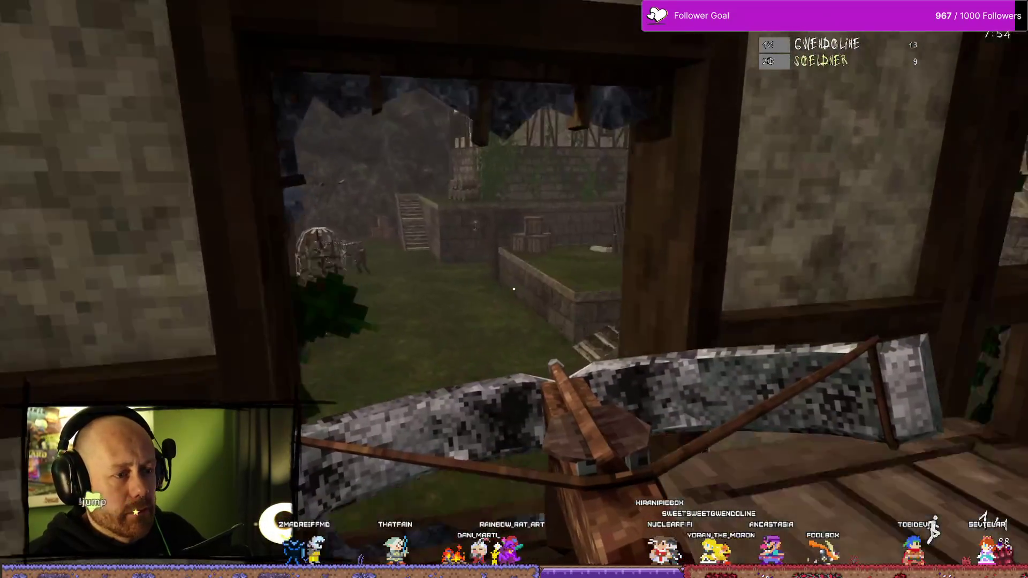
key(w)
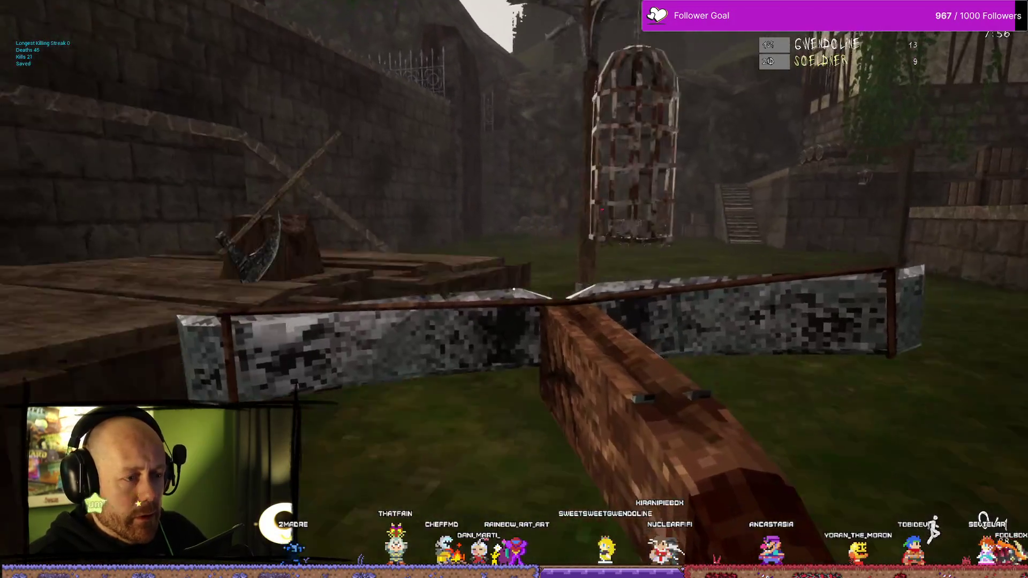
key(w)
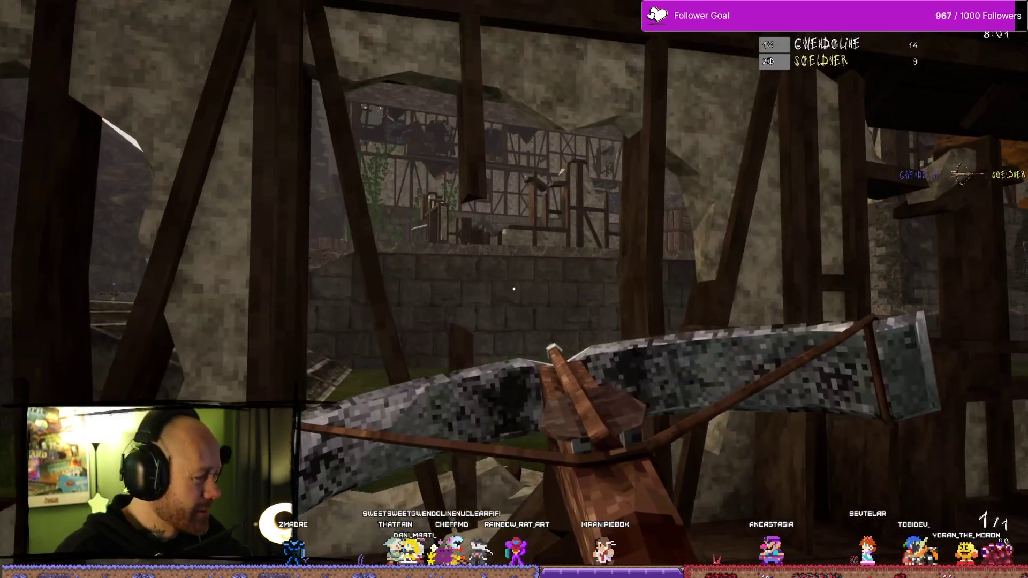
key(w)
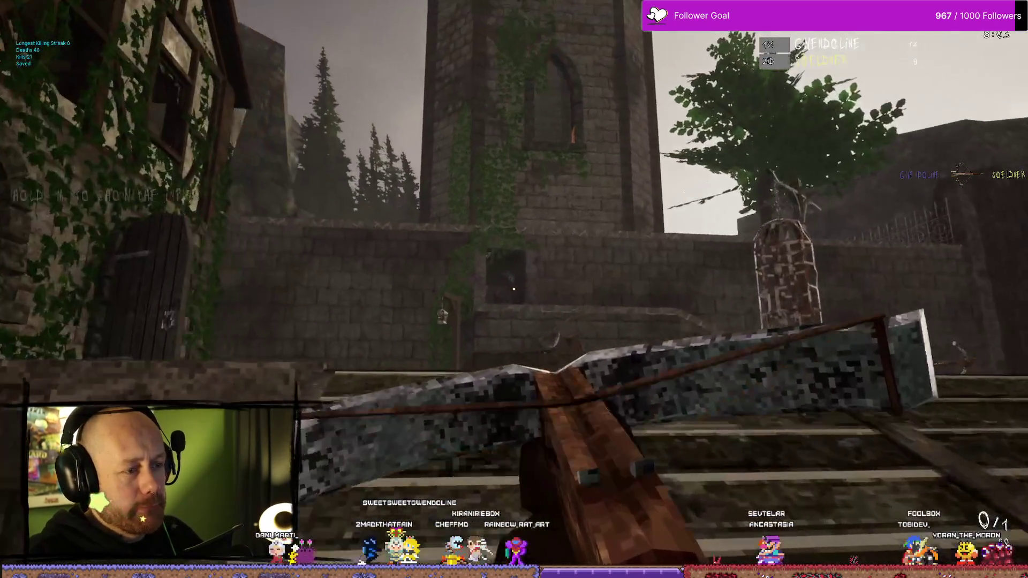
- Climb toward the tower and shoot the jumping enemy with the crossbow for a kill
click(514, 289)
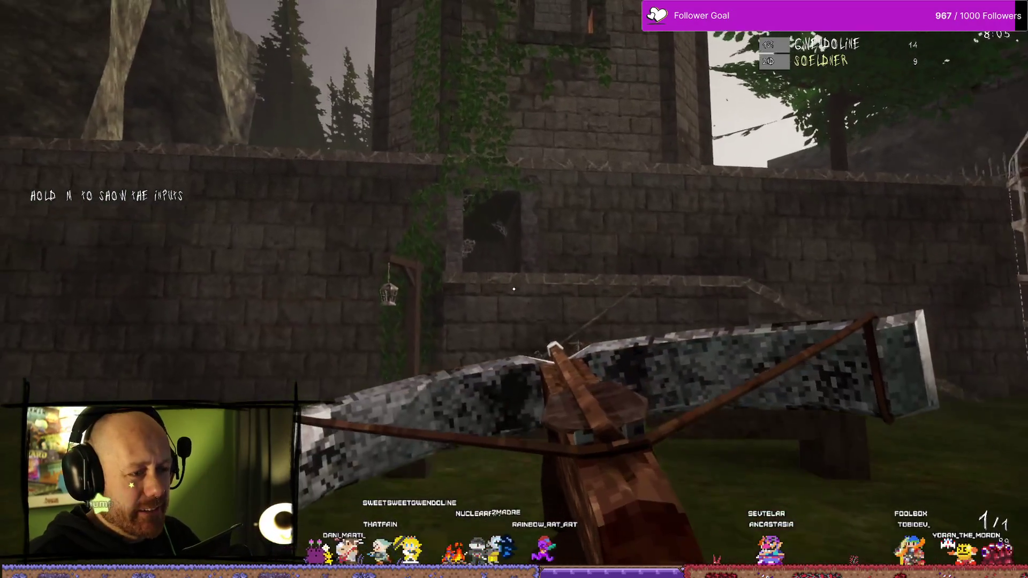
key(w)
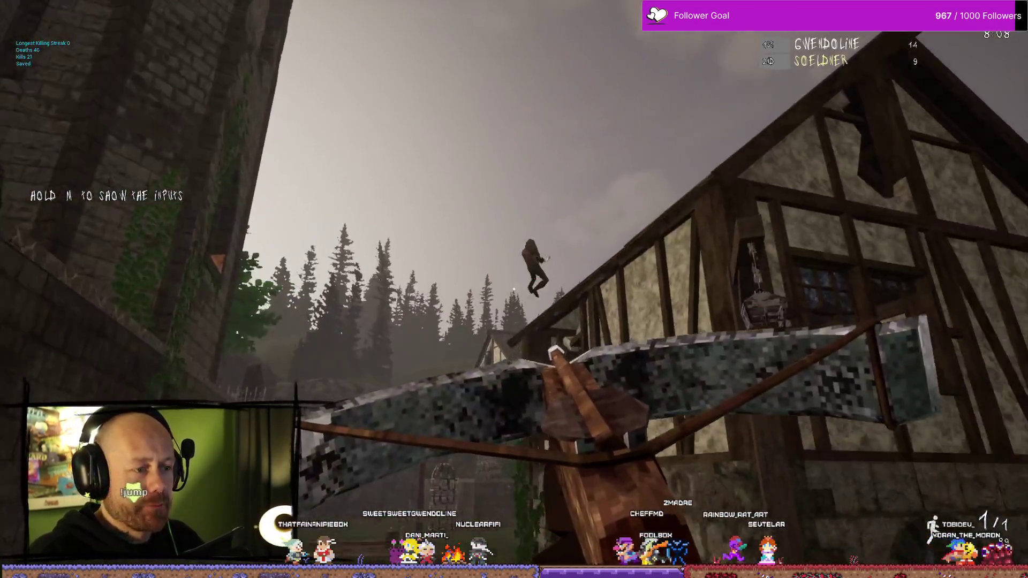
click(514, 289)
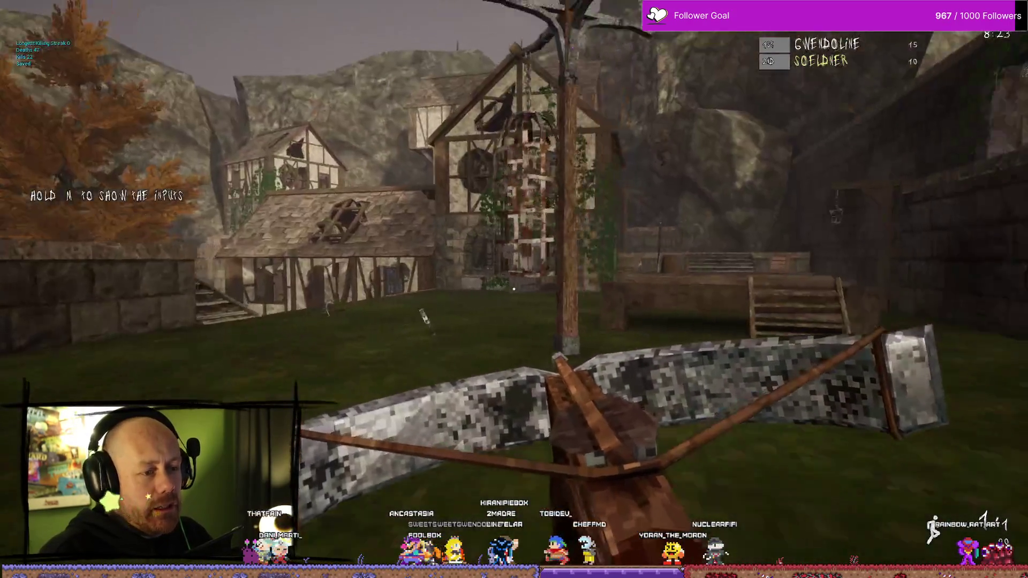
scroll(514, 289, down, 1)
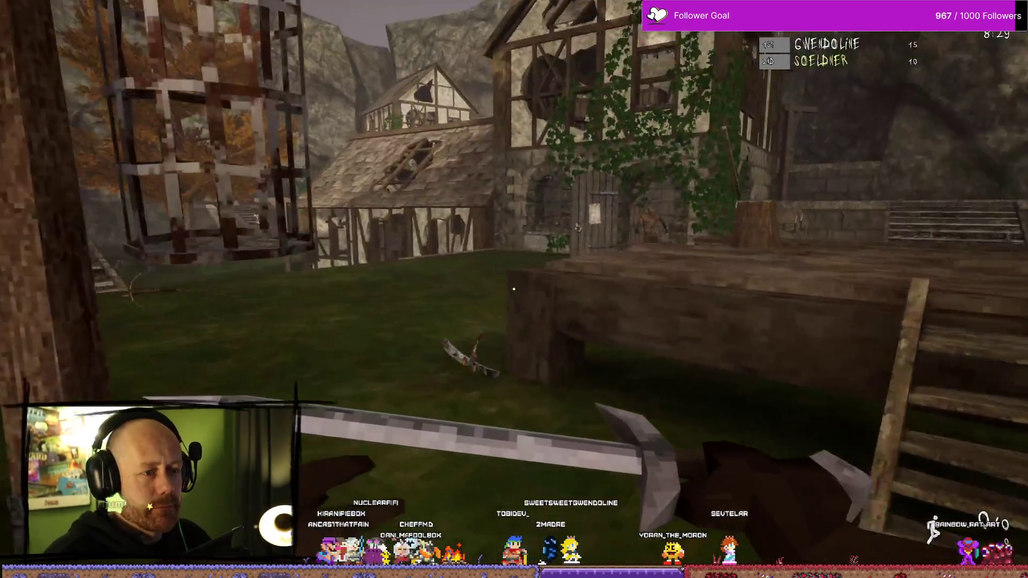
- Strike a target in the storeroom, fight by the tree and switch back to the crossbow
key(w)
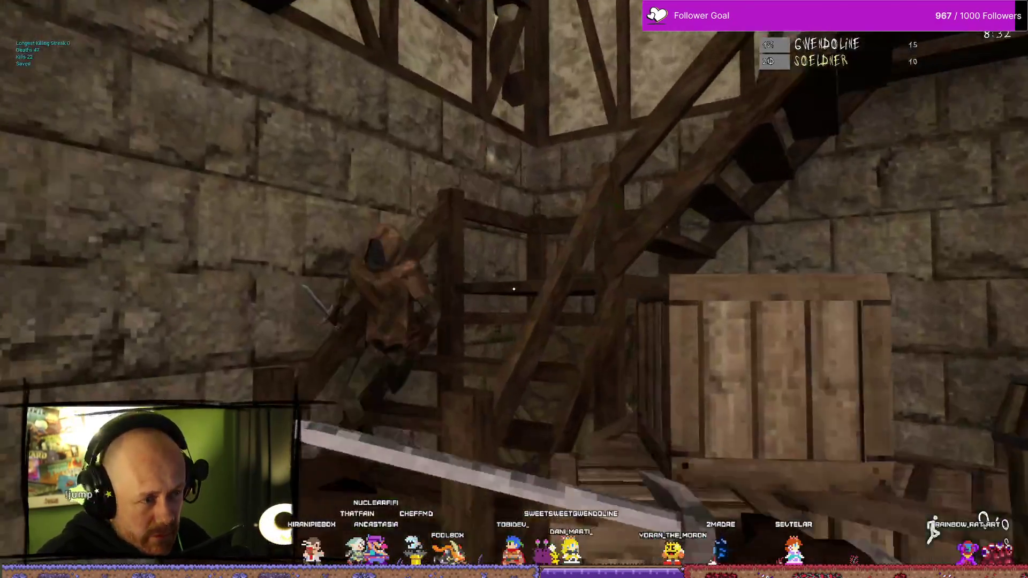
click(514, 289)
key(w)
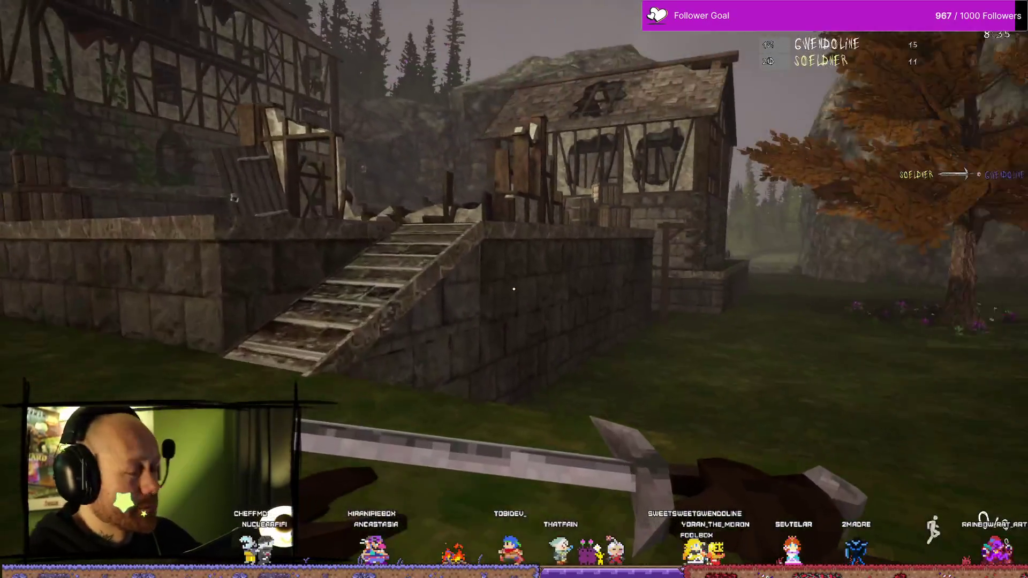
click(514, 289)
key(r)
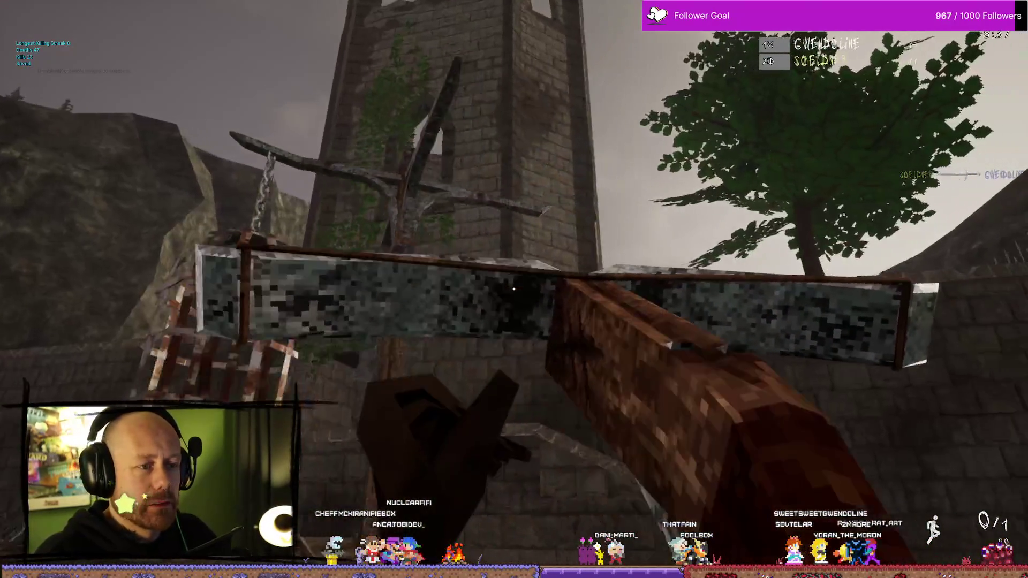
key(w)
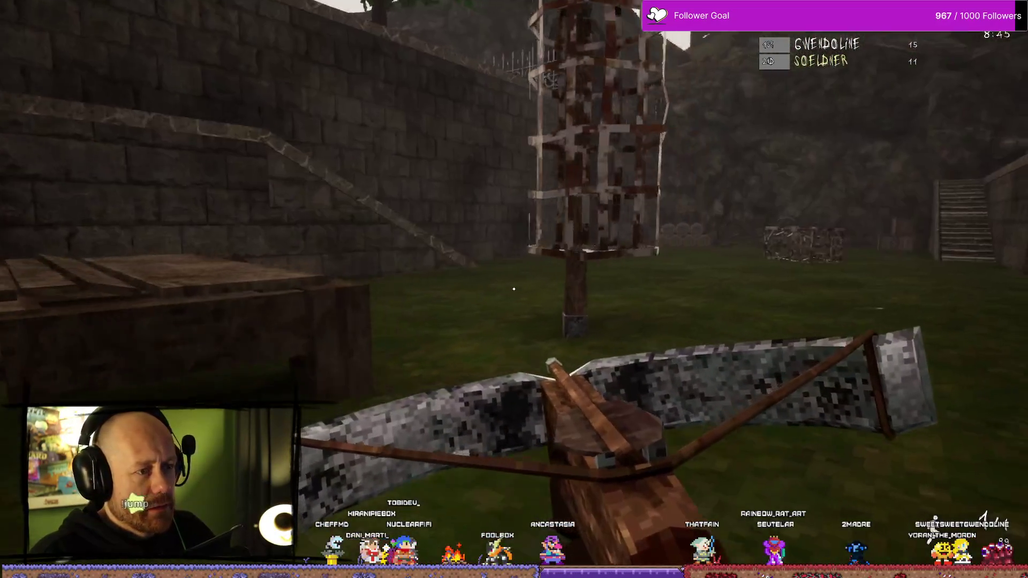
- Aim and fire the crossbow twice at the timber house from the courtyard stairs
key(w)
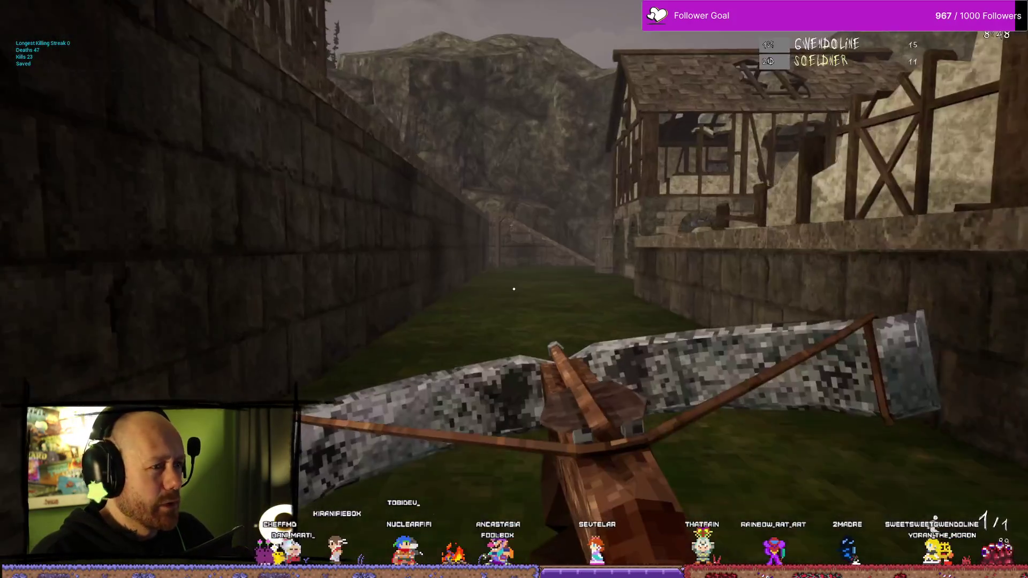
mouse_move(514, 289)
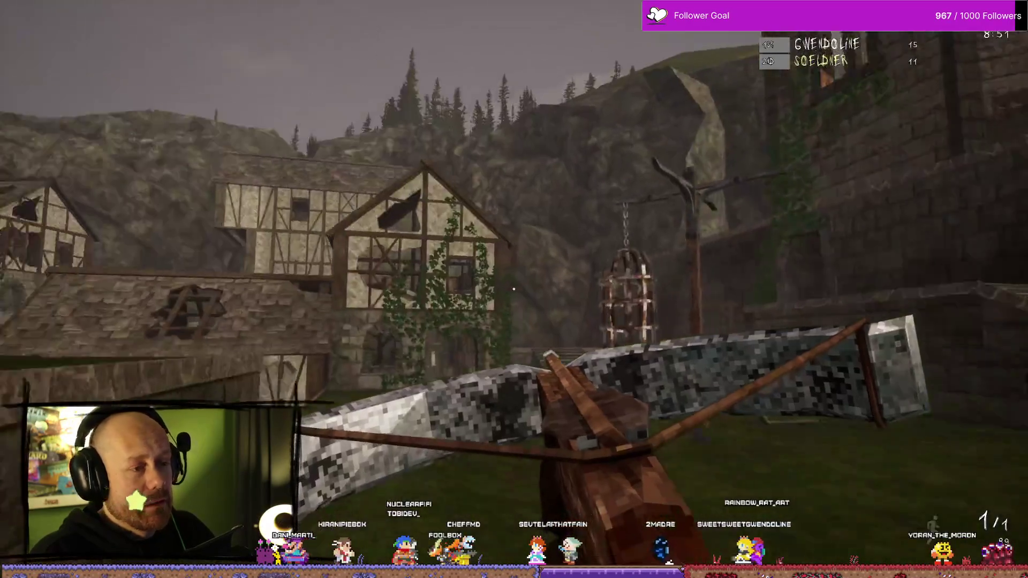
key(w)
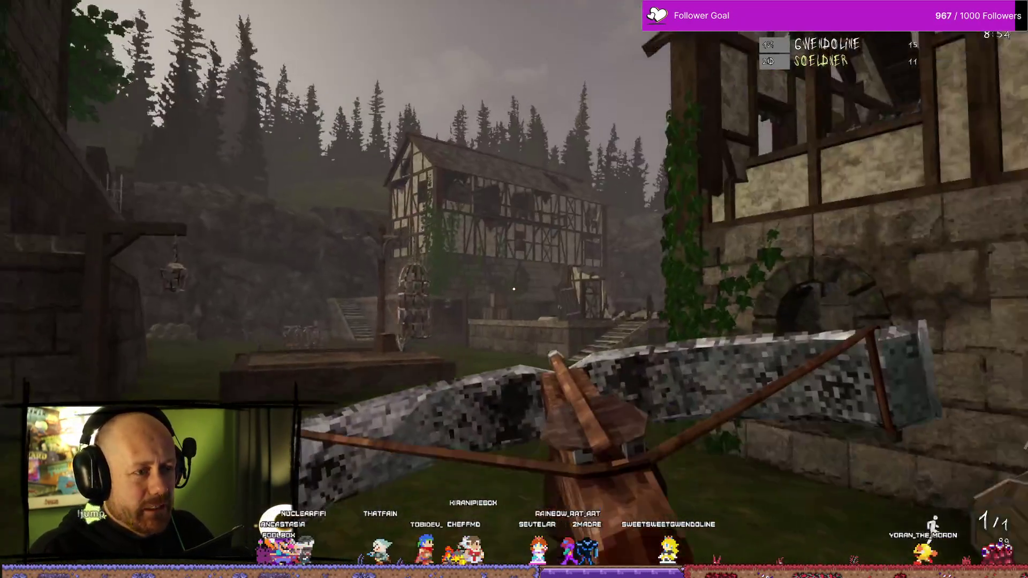
right_click(514, 289)
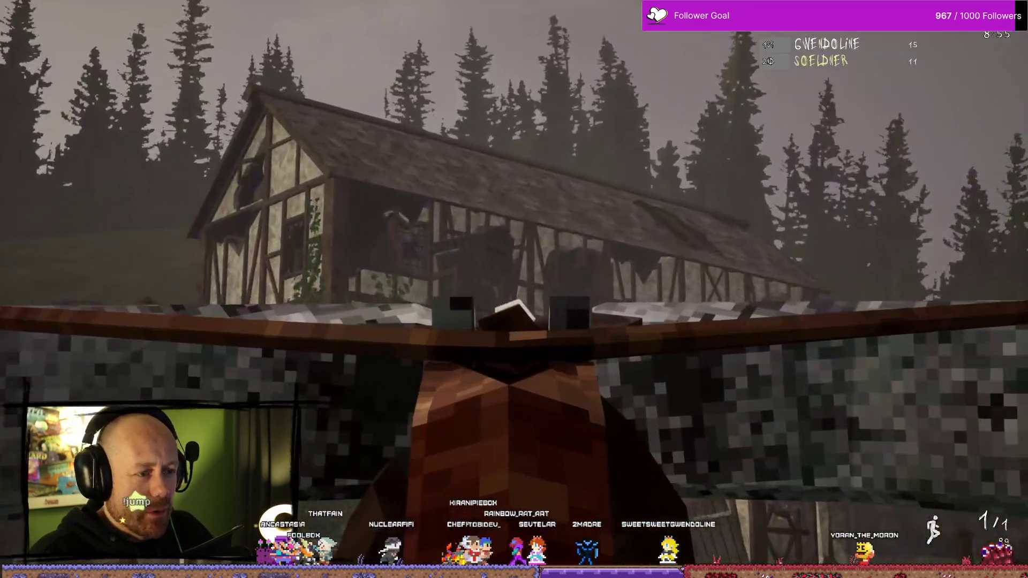
click(514, 289)
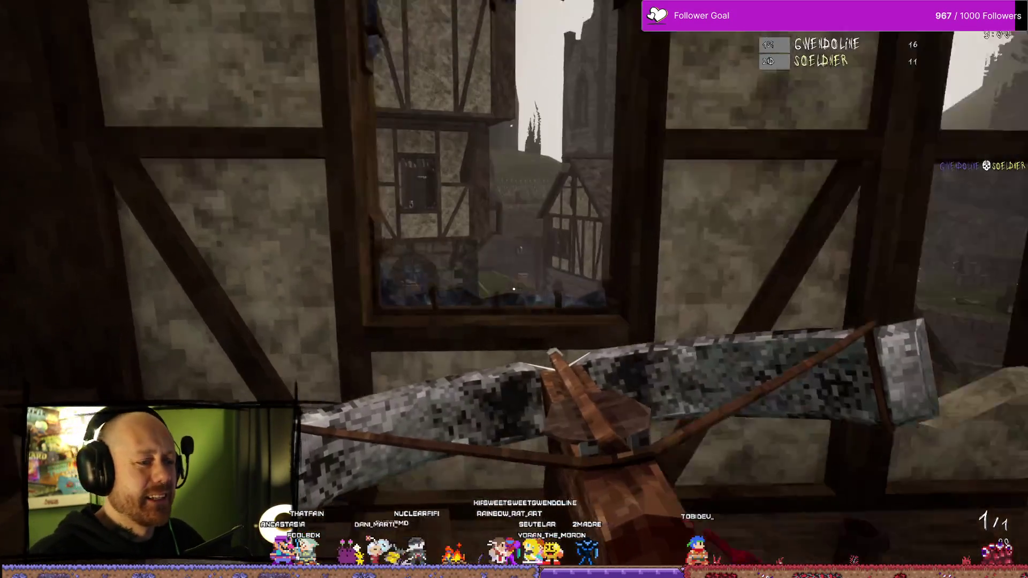
mouse_move(514, 289)
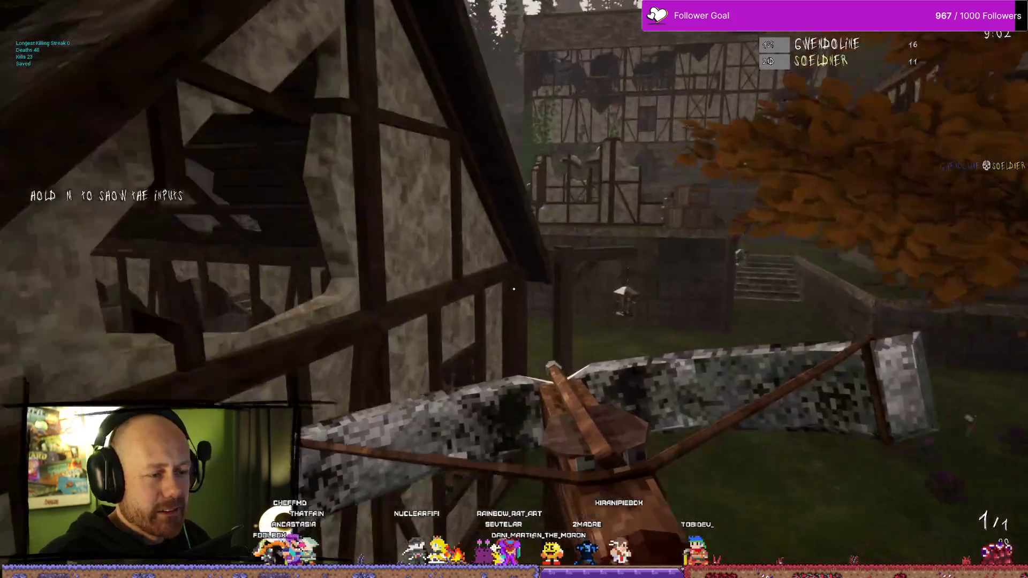
click(514, 289)
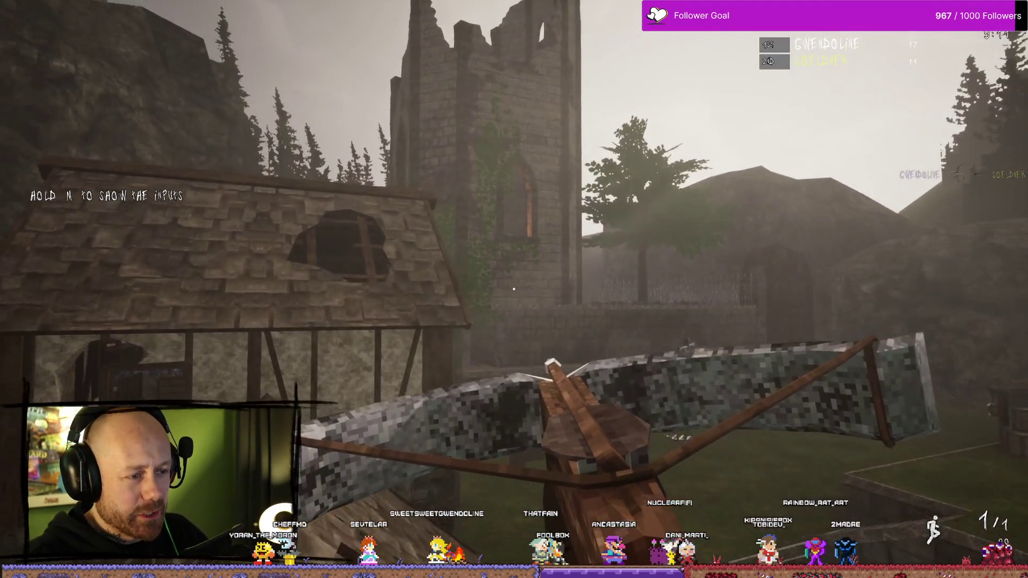
- Reload by the ruined tower, run toward the houses, then quit the finished match
key(w)
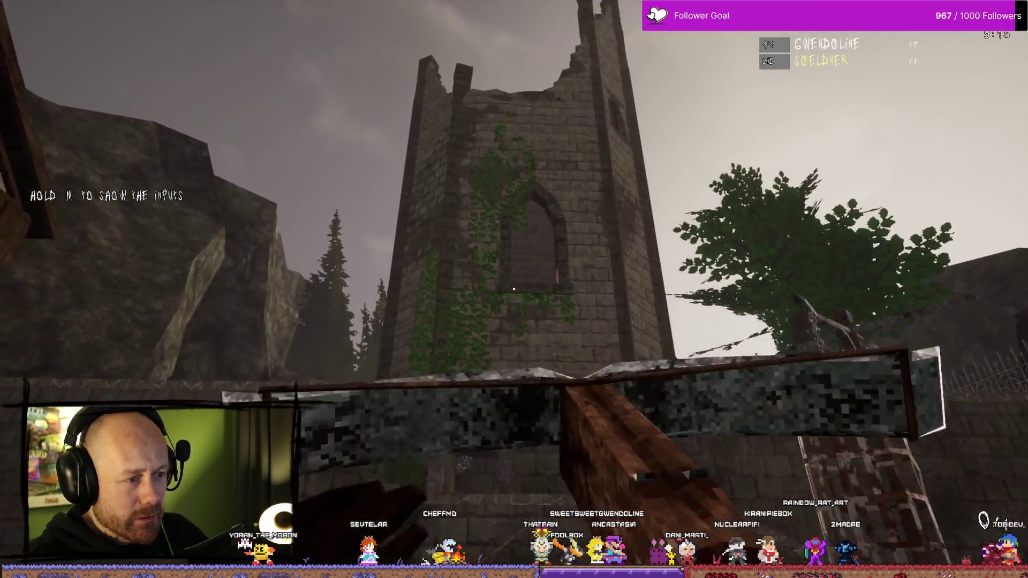
key(w)
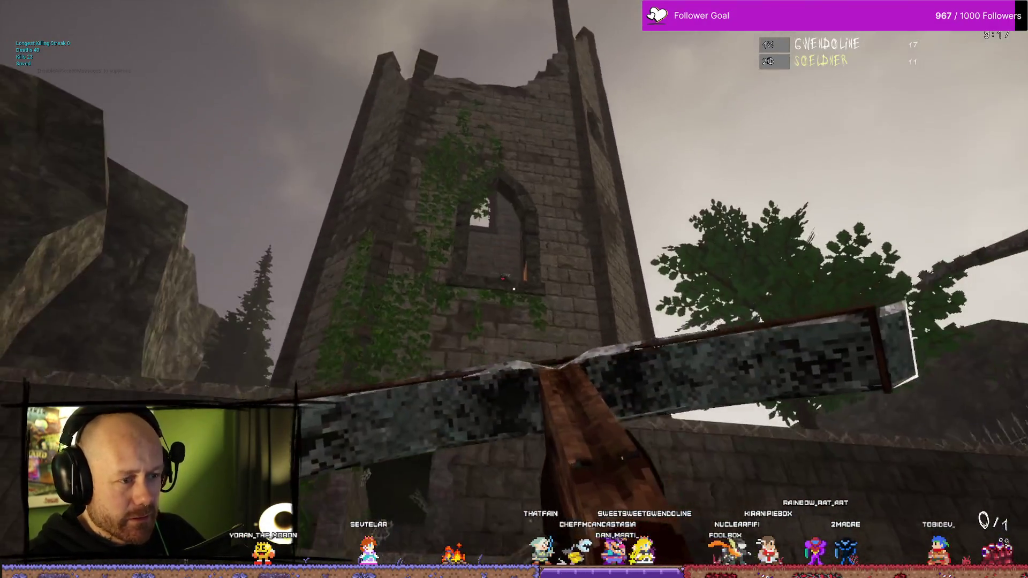
key(r)
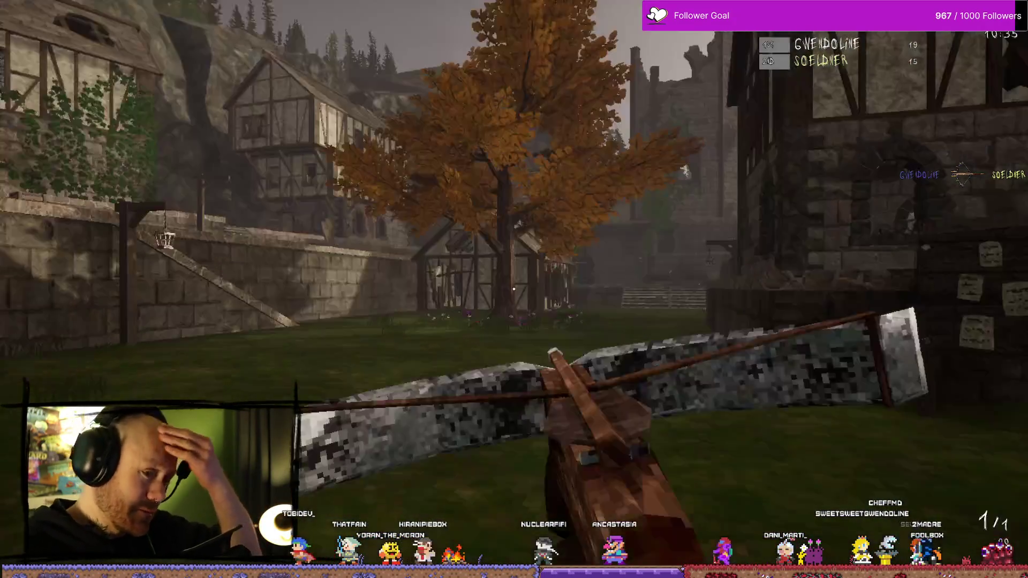
key(w)
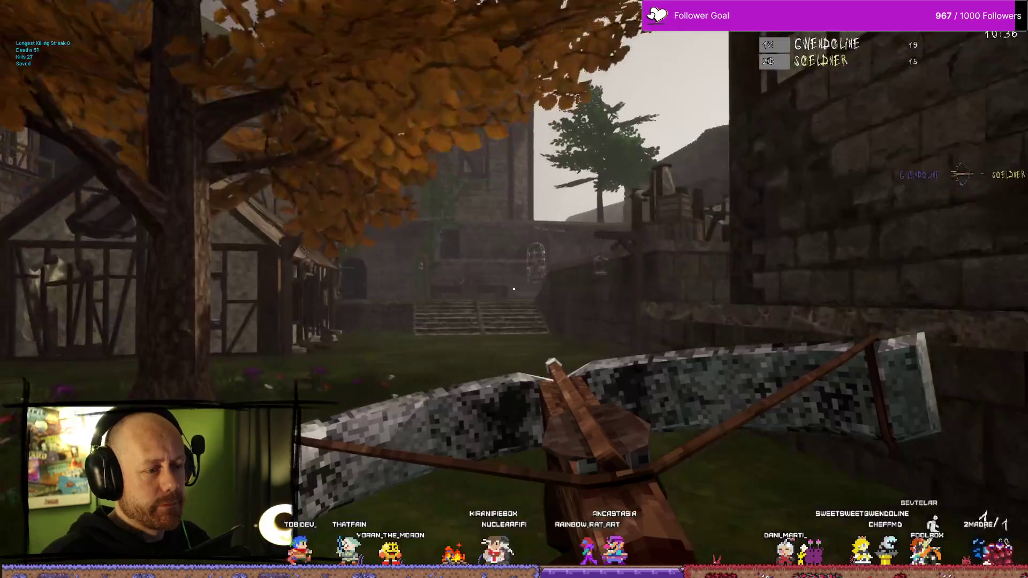
key(w)
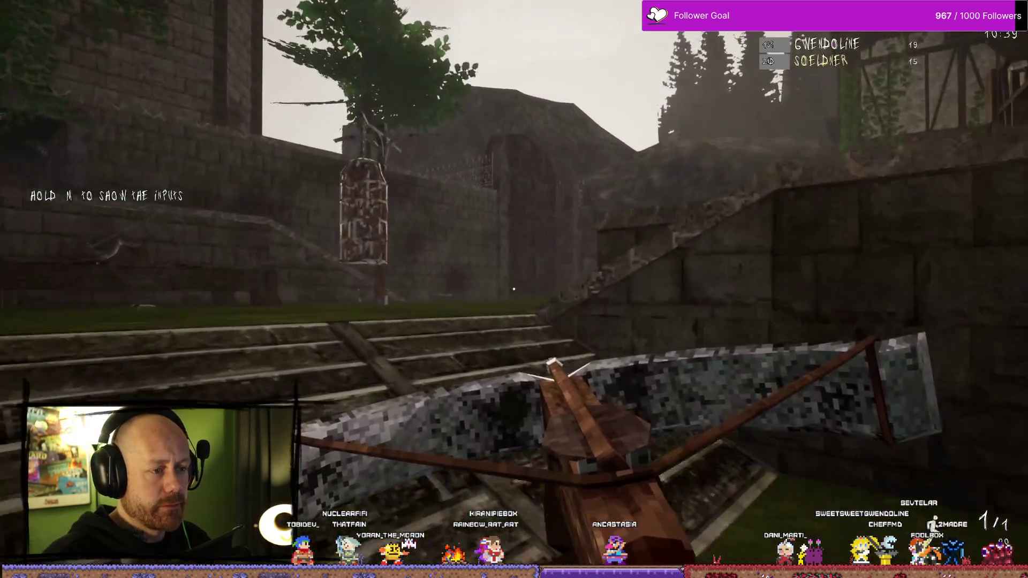
key(2)
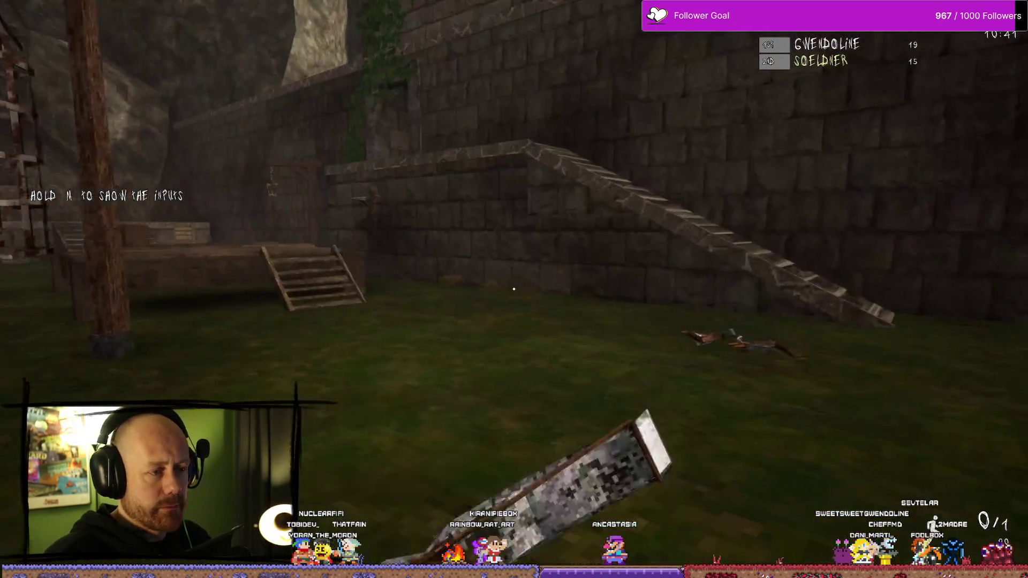
key(w)
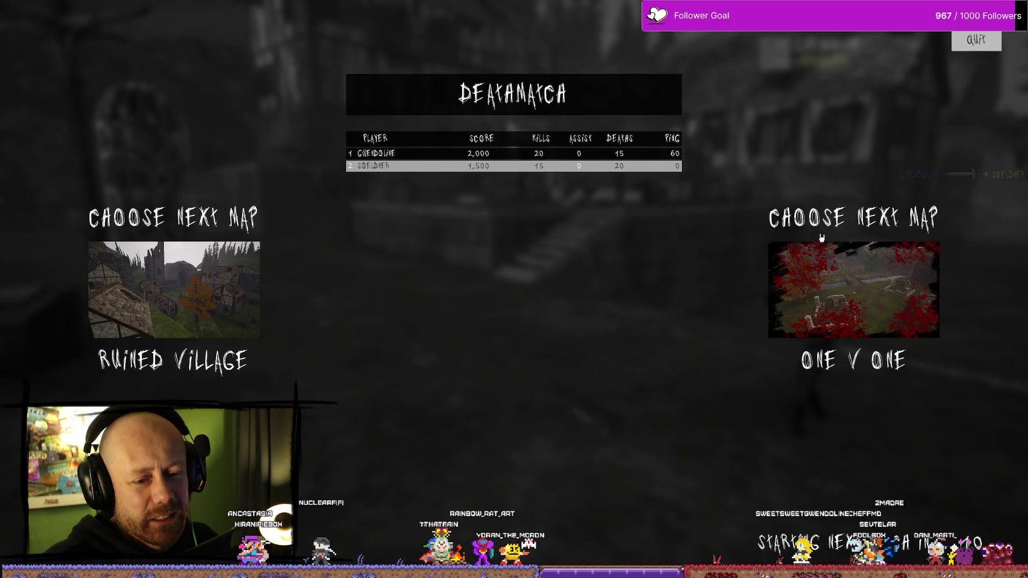
click(983, 48)
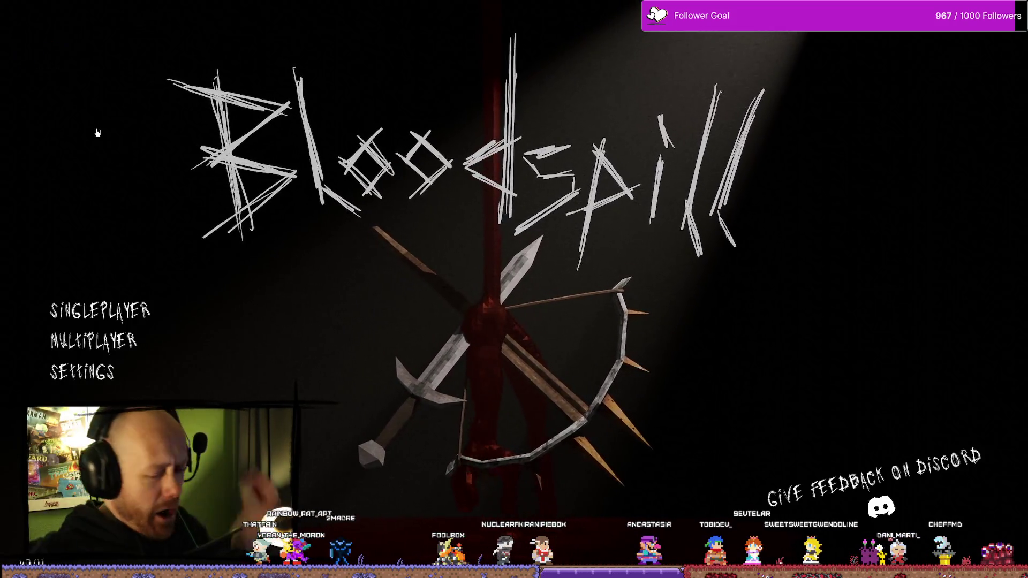
- Start a singleplayer Deathmatch on Ruined Village with Number of Bots set to 4
click(161, 312)
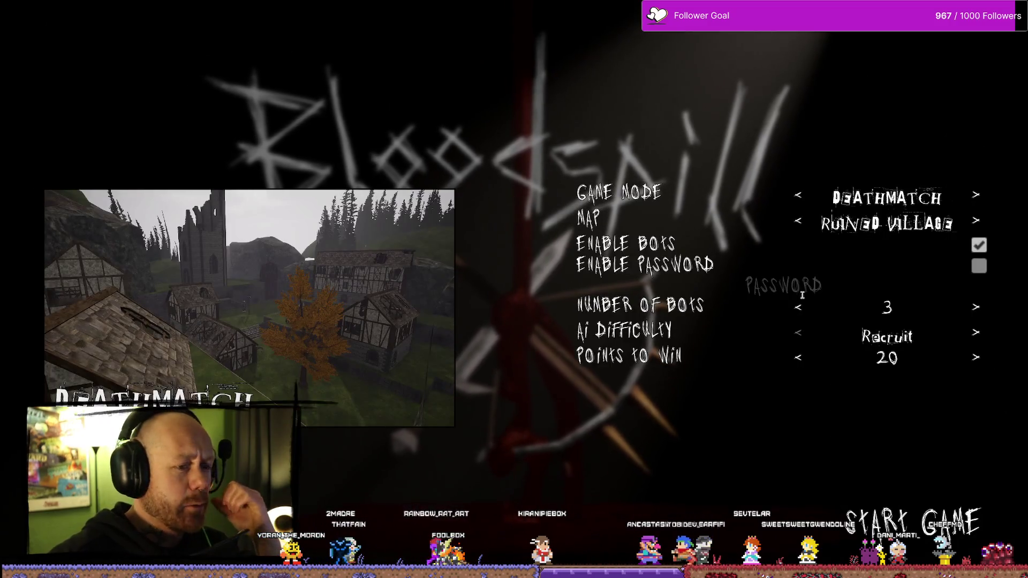
click(975, 309)
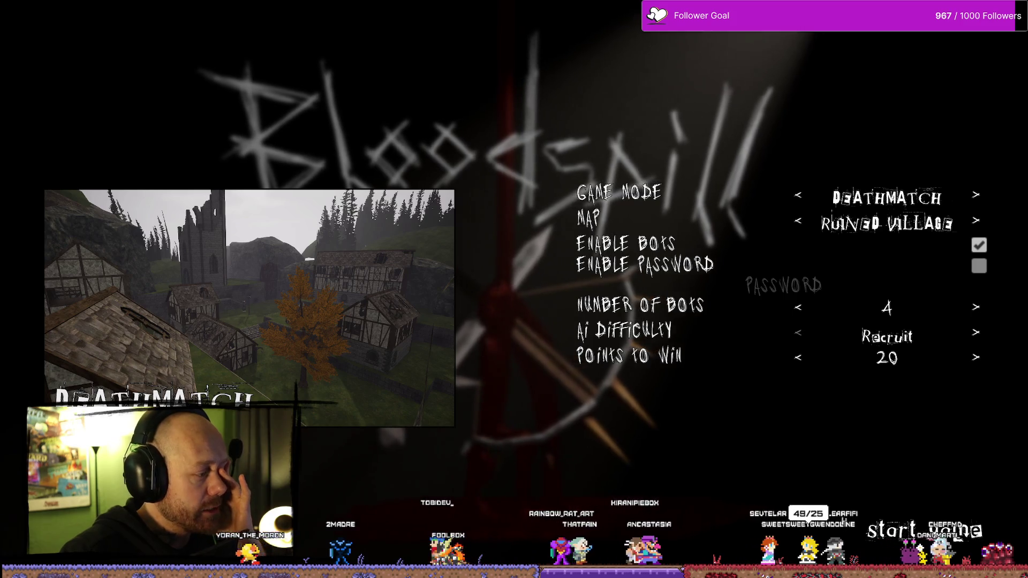
click(910, 529)
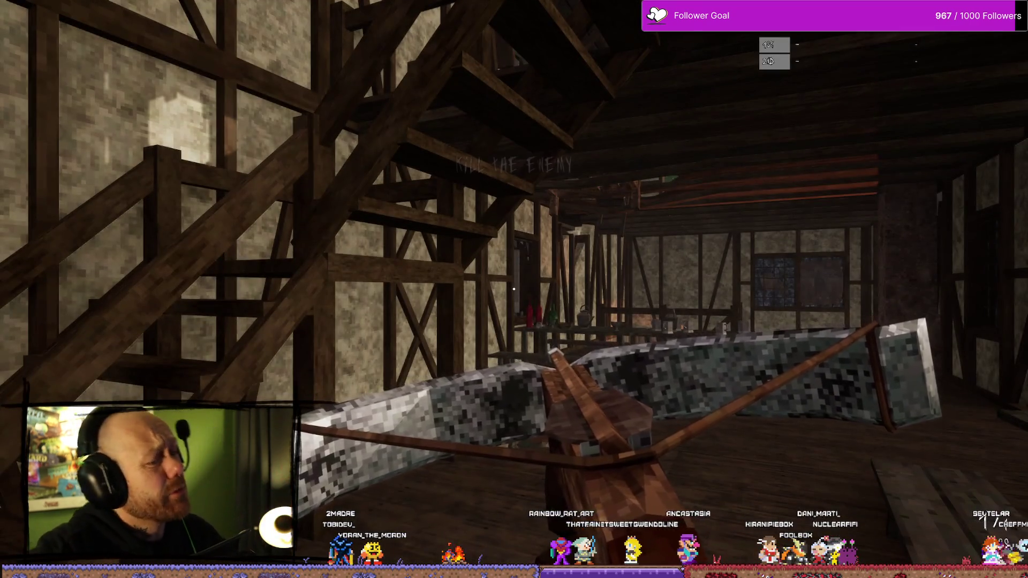
- Switch to the sword, drop from the attic into the courtyard and strike an enemy
key(Tab)
key(Tab)
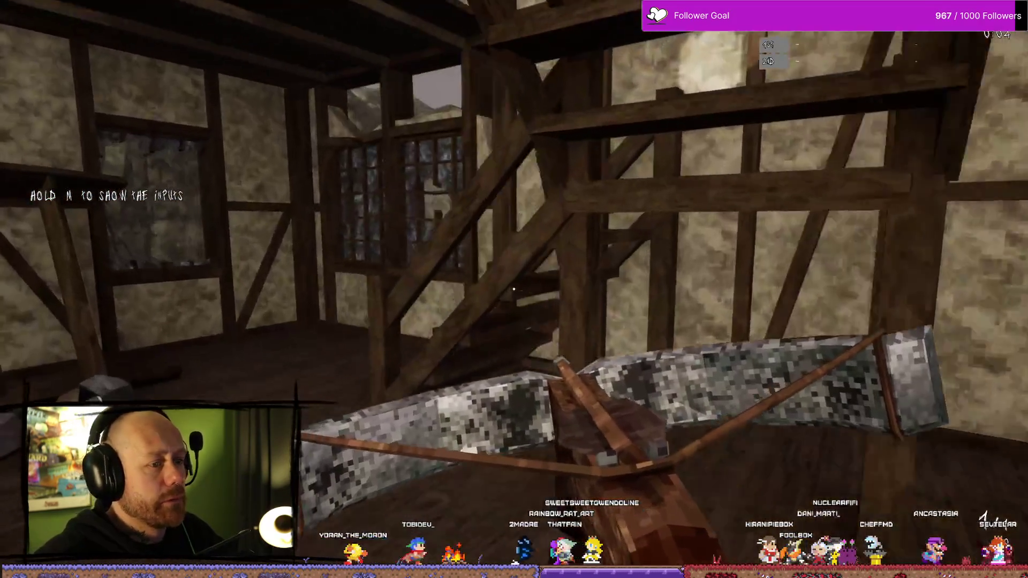
key(2)
key(w)
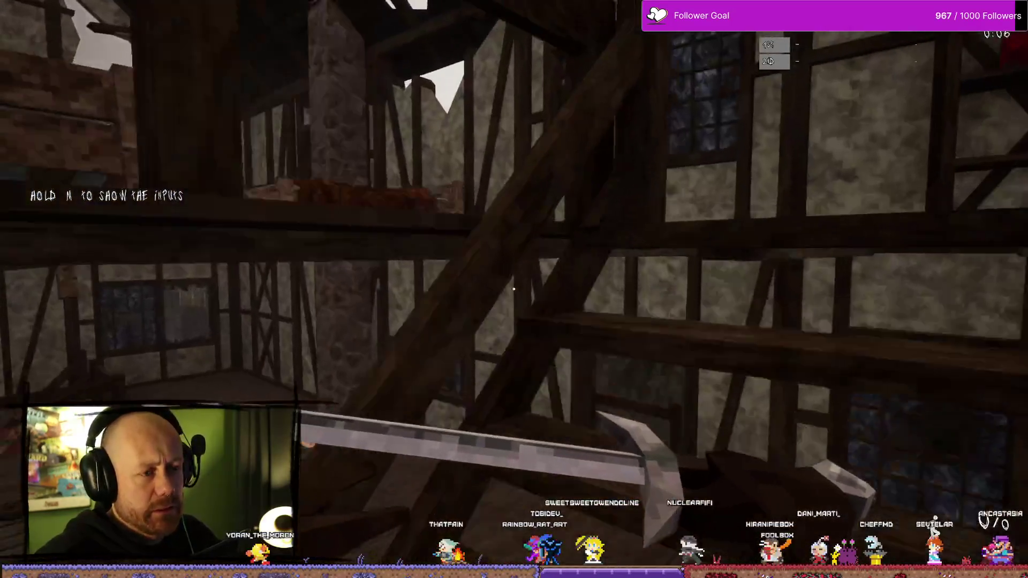
key(w)
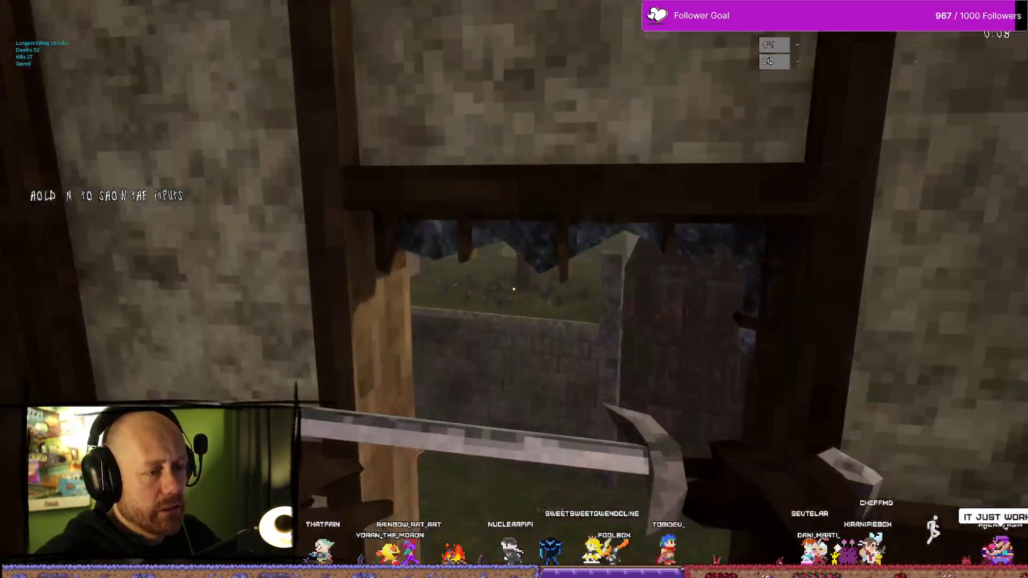
key(w)
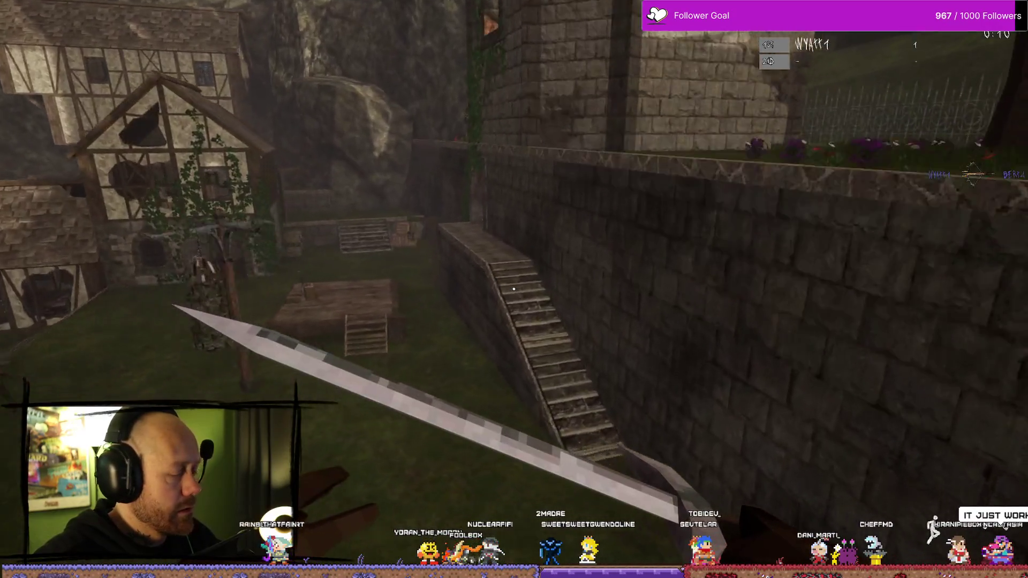
key(w)
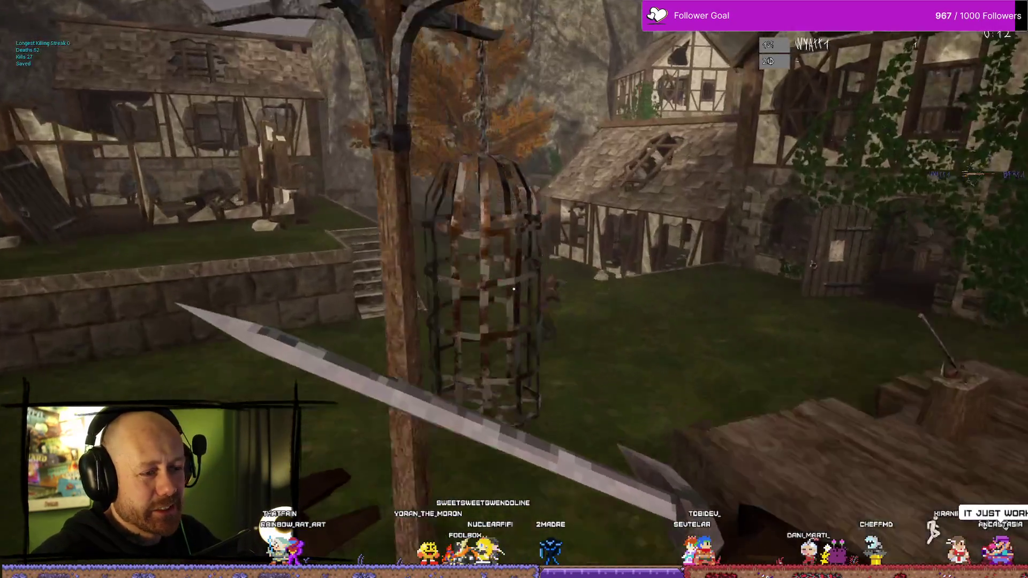
click(514, 289)
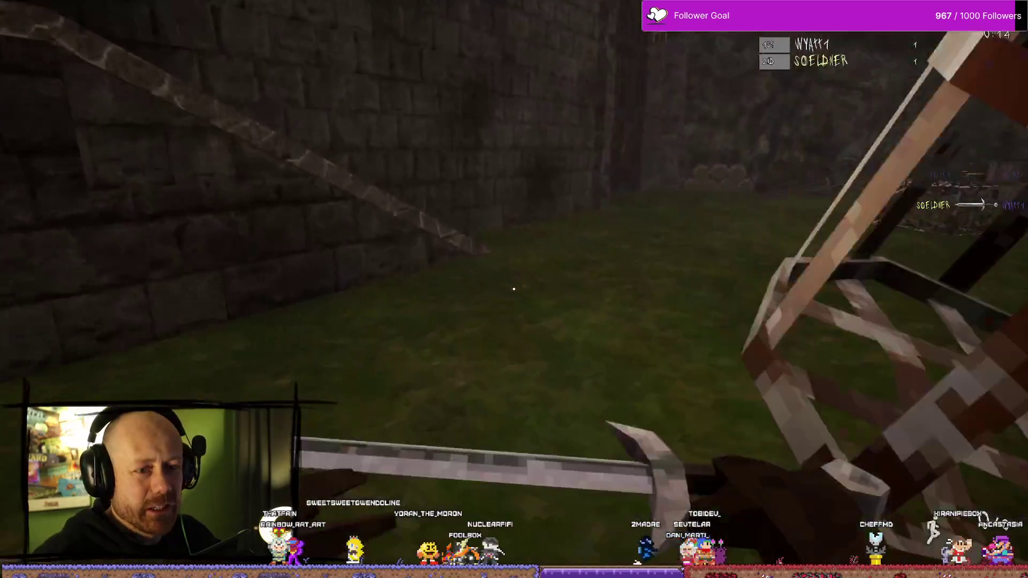
- Check the scoreboard after the kill and after dying: score 100, 1 kill, 1 death
key(Tab)
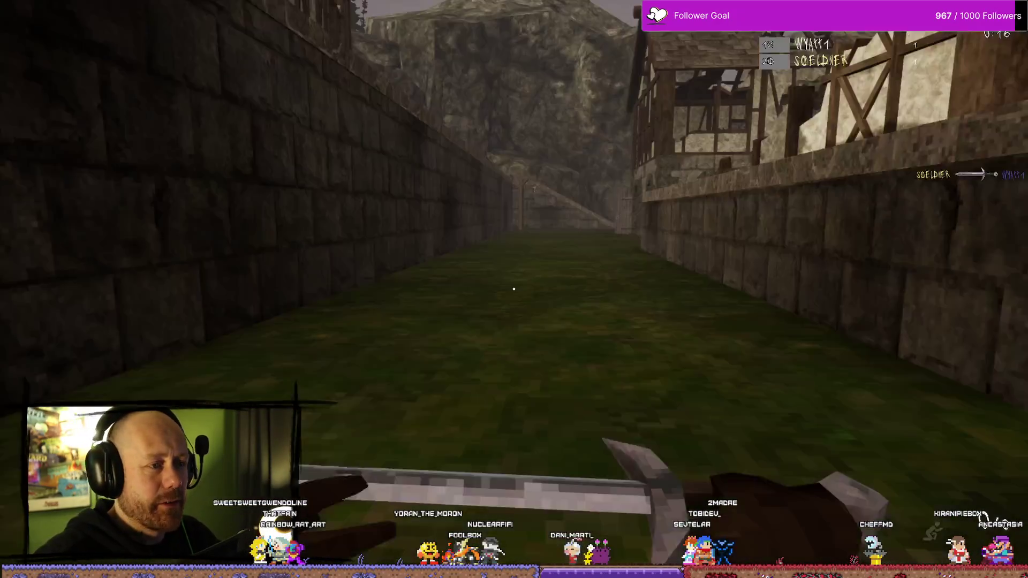
key(Tab)
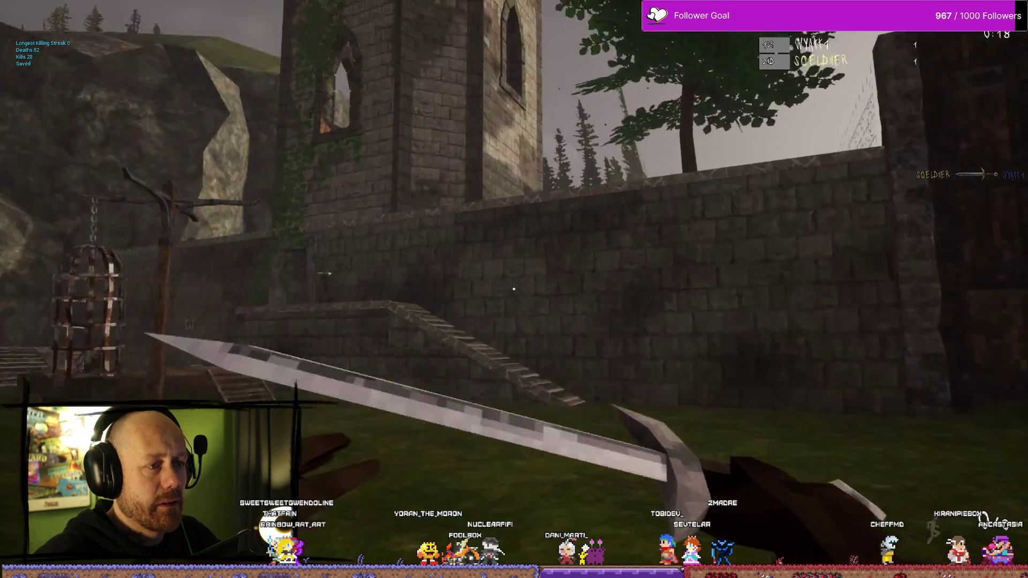
key(Tab)
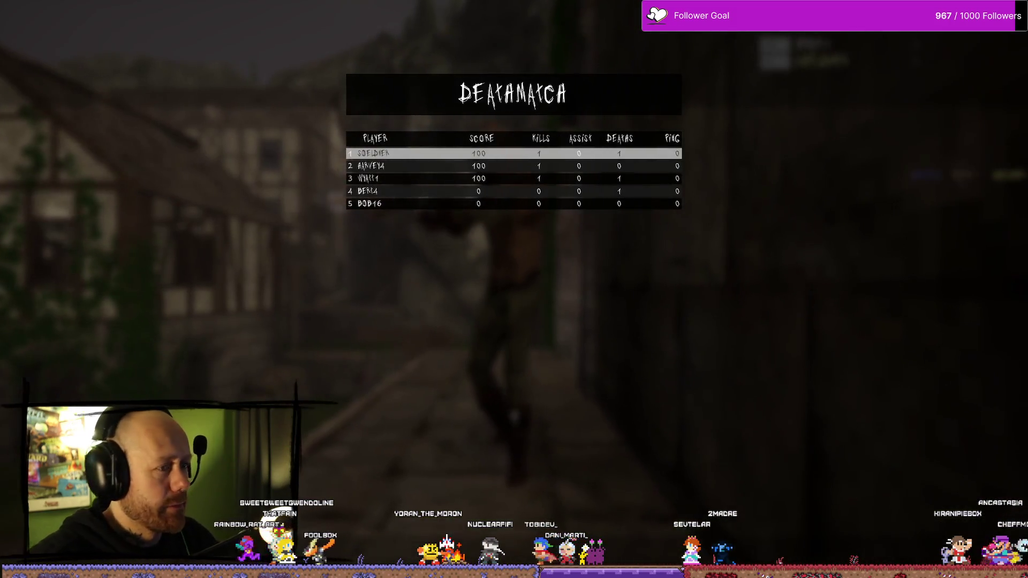
key(Tab)
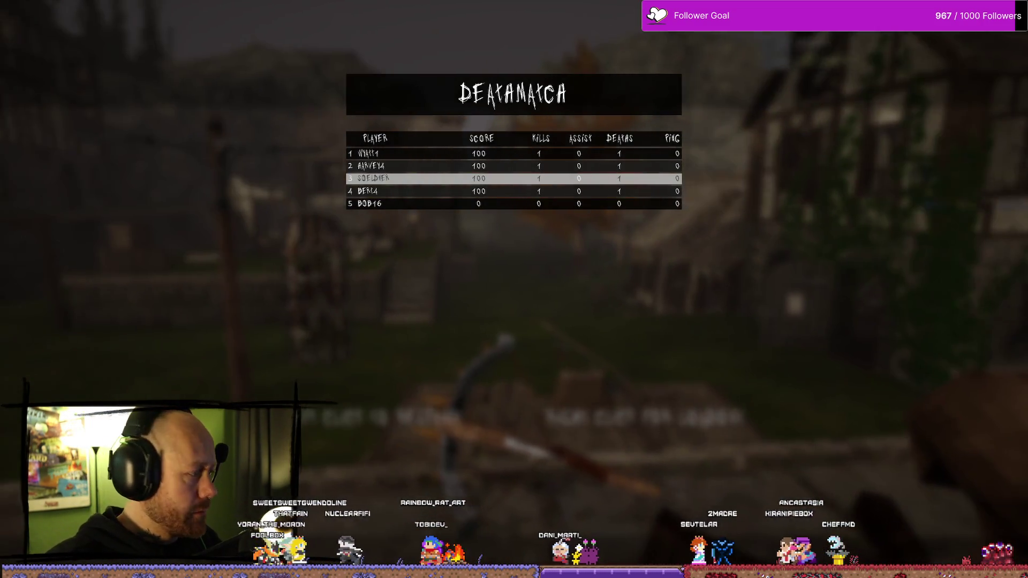
key(Tab)
key(Tab)
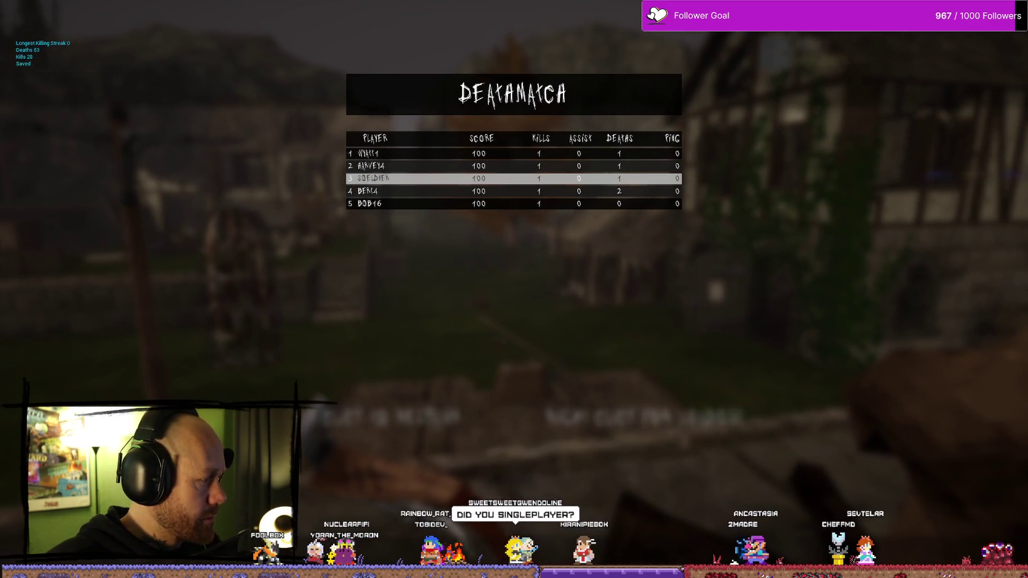
- Leave the current match from the pause menu and confirm
key(Escape)
click(198, 172)
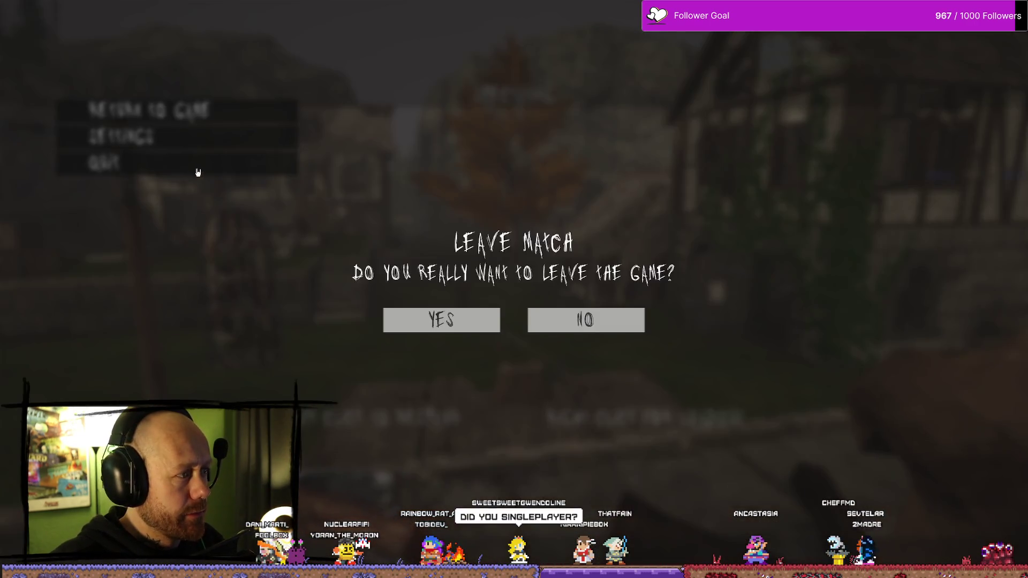
click(441, 320)
- Create a new multiplayer Deathmatch on Ruined Village with 4 bots and start it
click(86, 338)
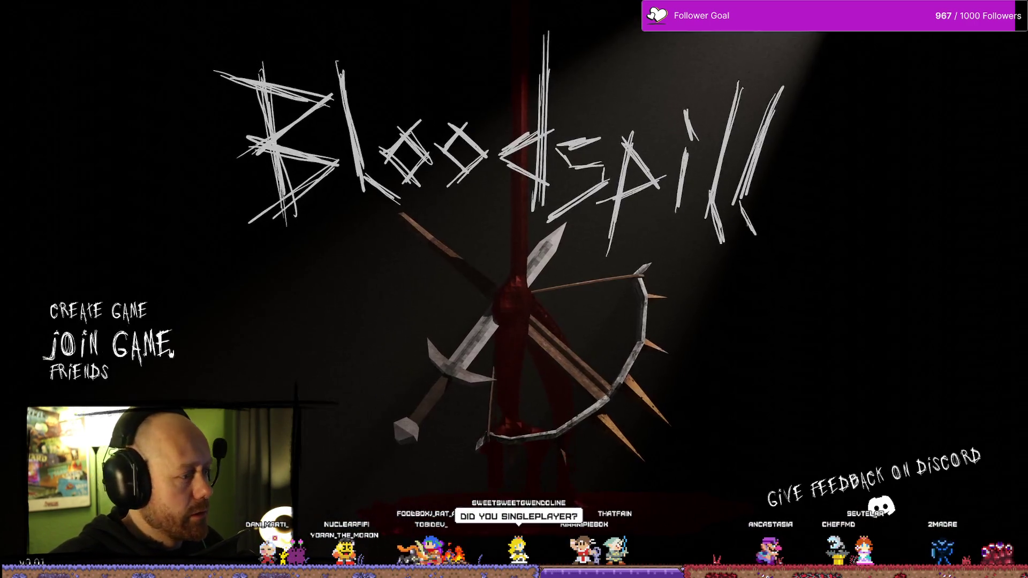
click(129, 313)
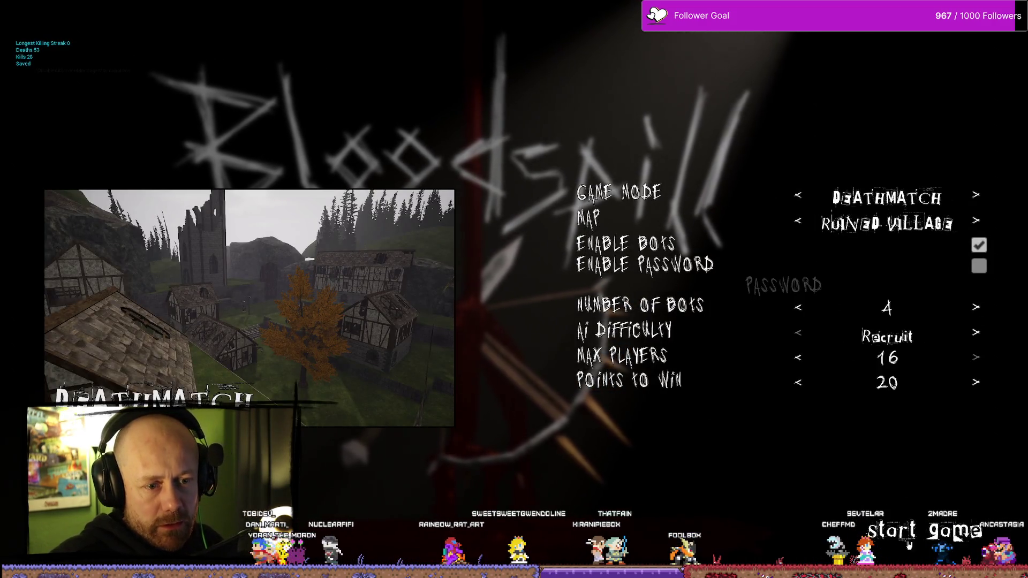
click(908, 545)
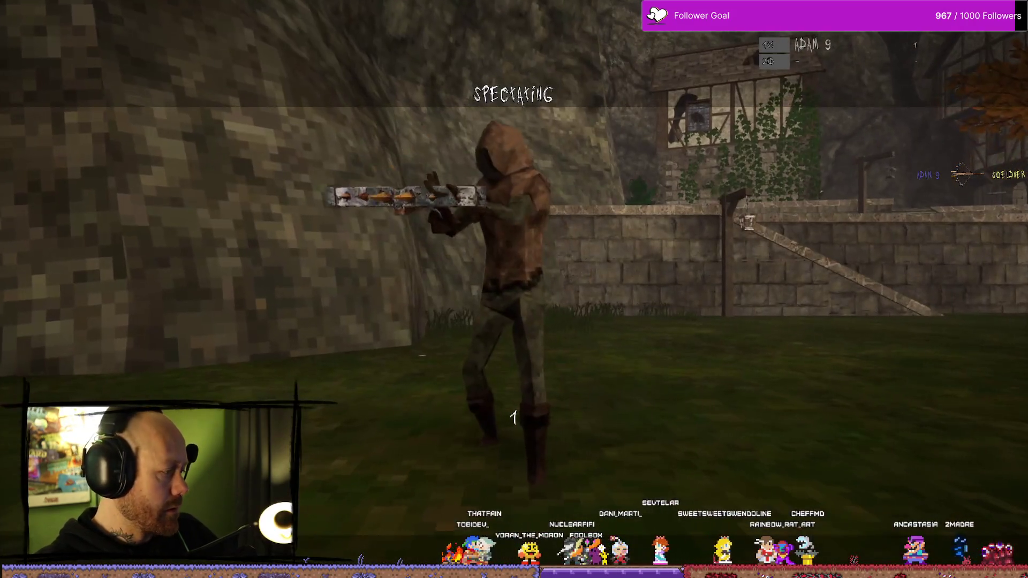
- Check the match scoreboard while spectating, then respawn into the match
key(Tab)
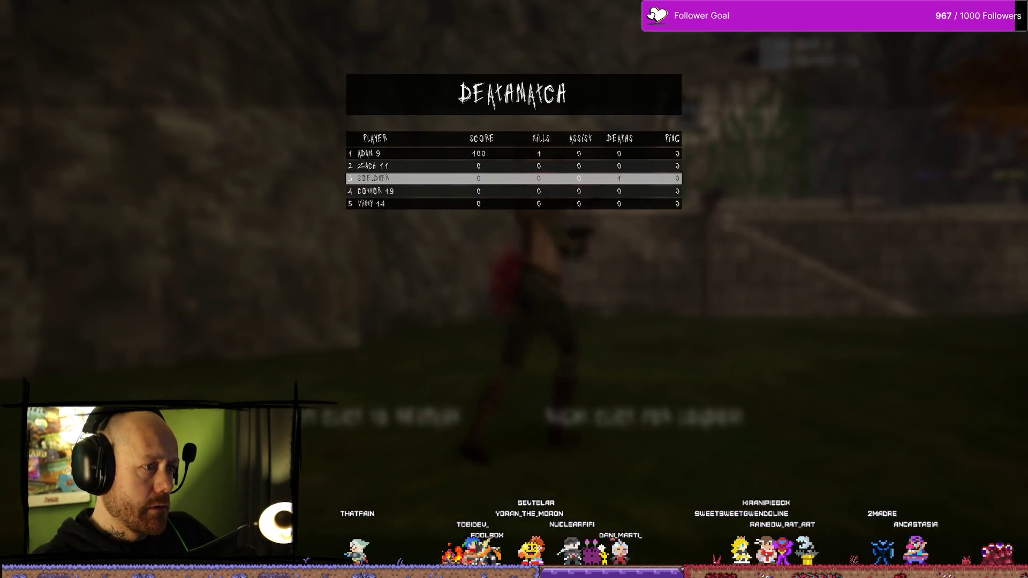
key(Tab)
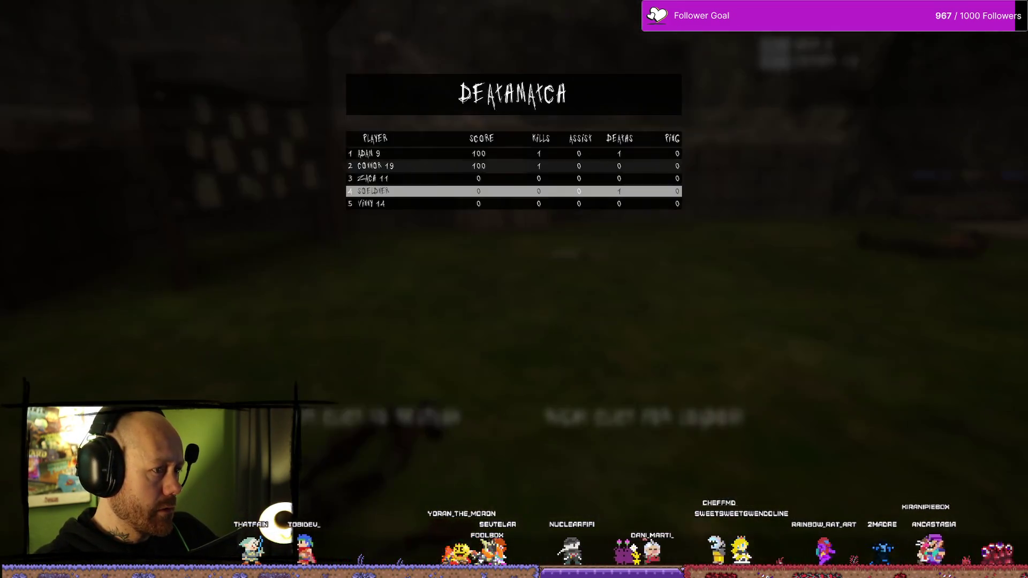
key(Tab)
click(514, 289)
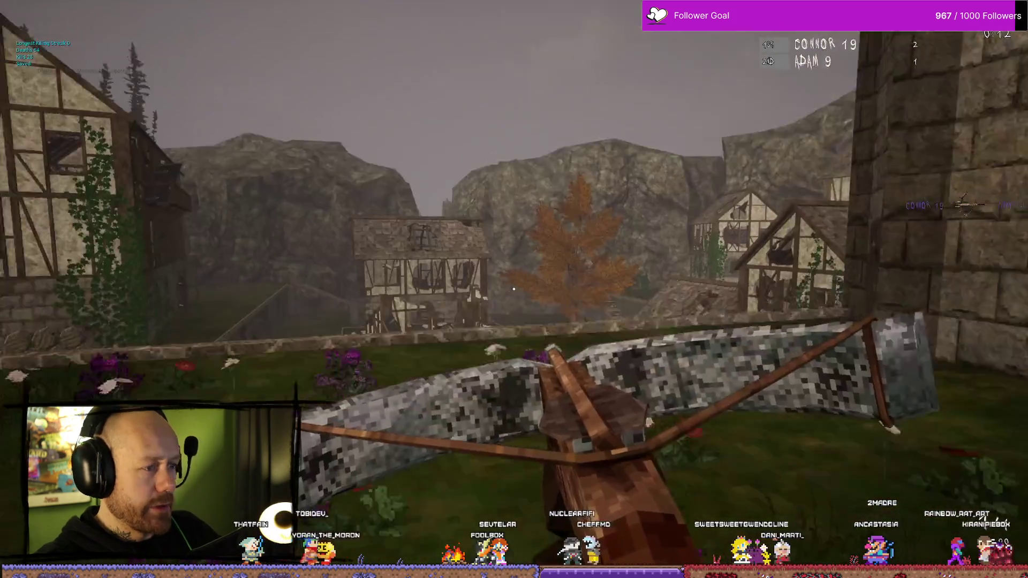
- Shoot opponents with the crossbow around the timbered house, then switch to the sword
key(w)
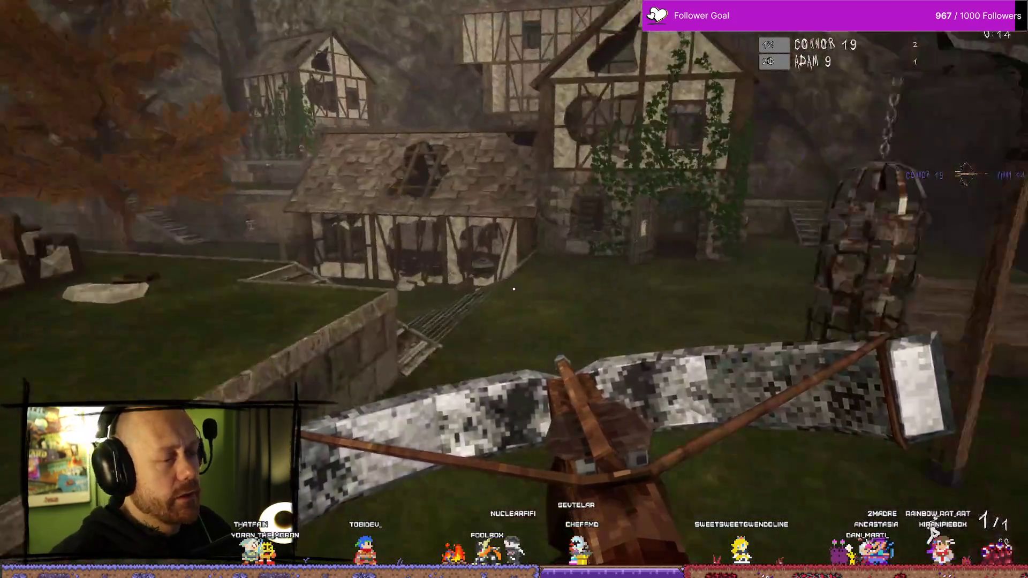
key(w)
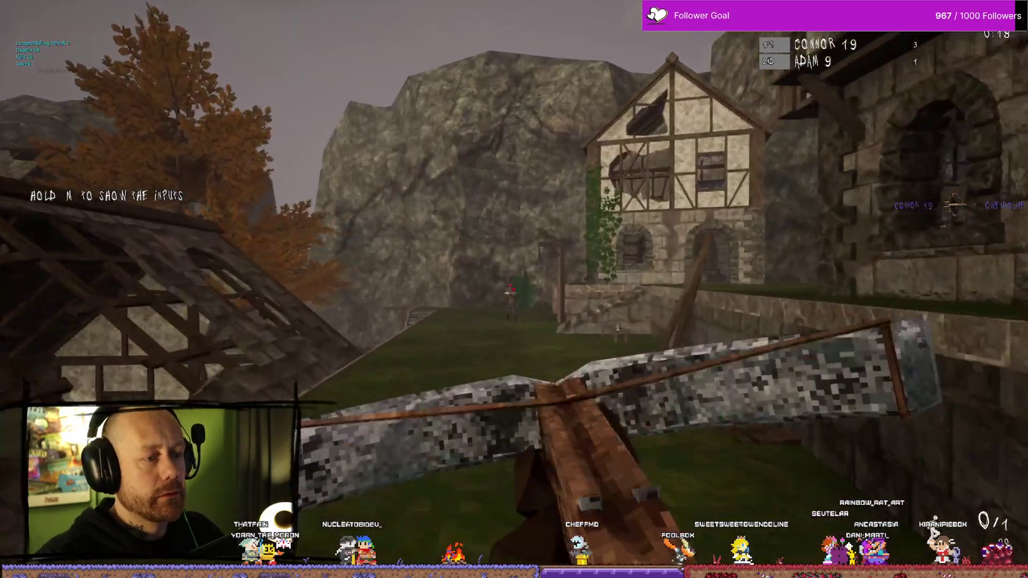
click(514, 289)
key(w)
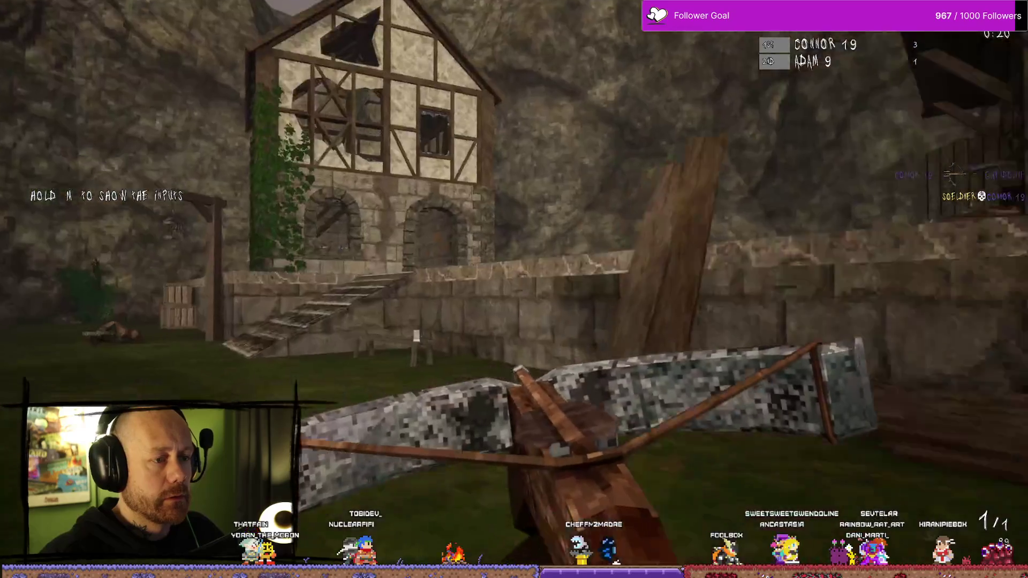
key(w)
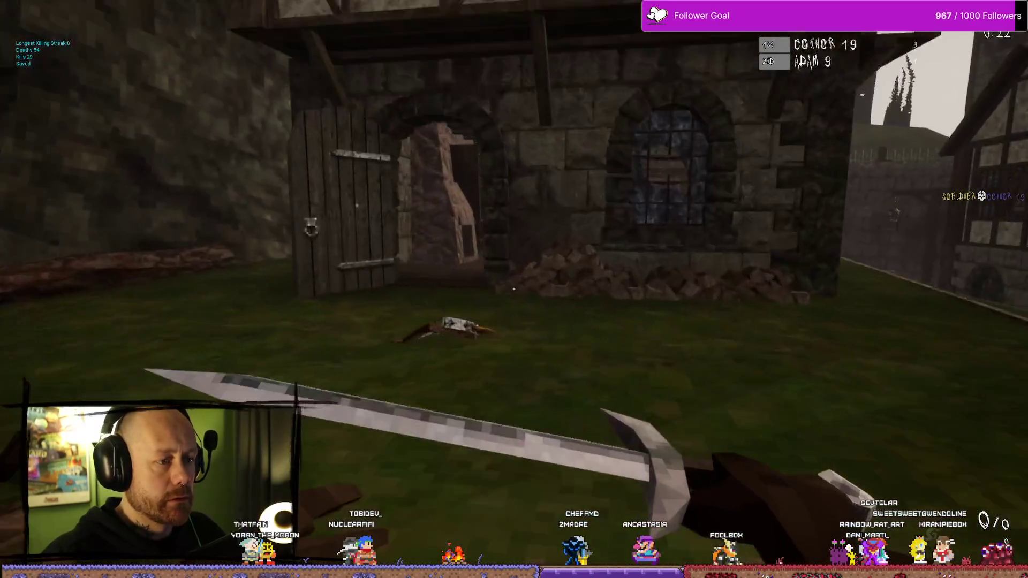
key(w)
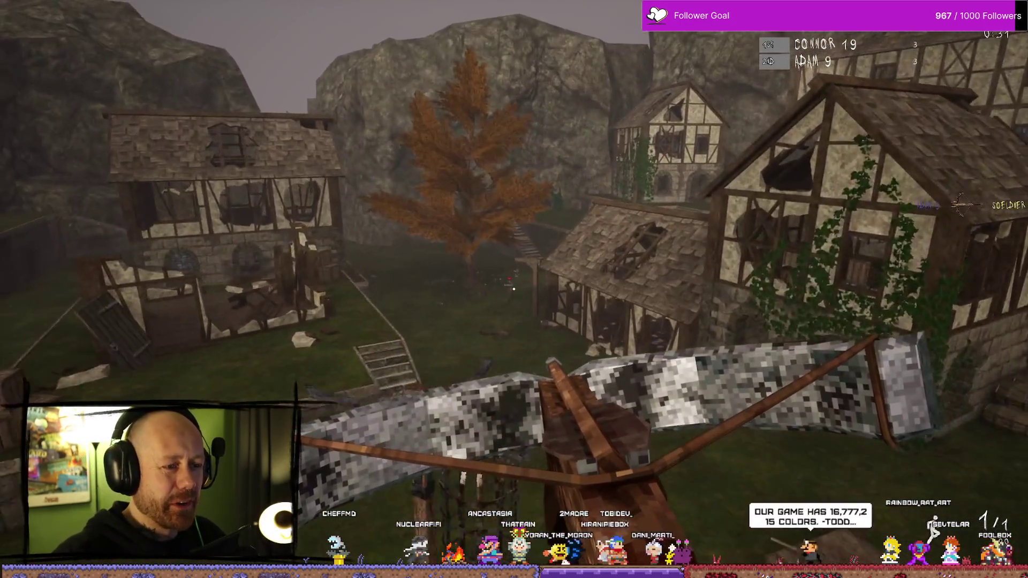
click(513, 289)
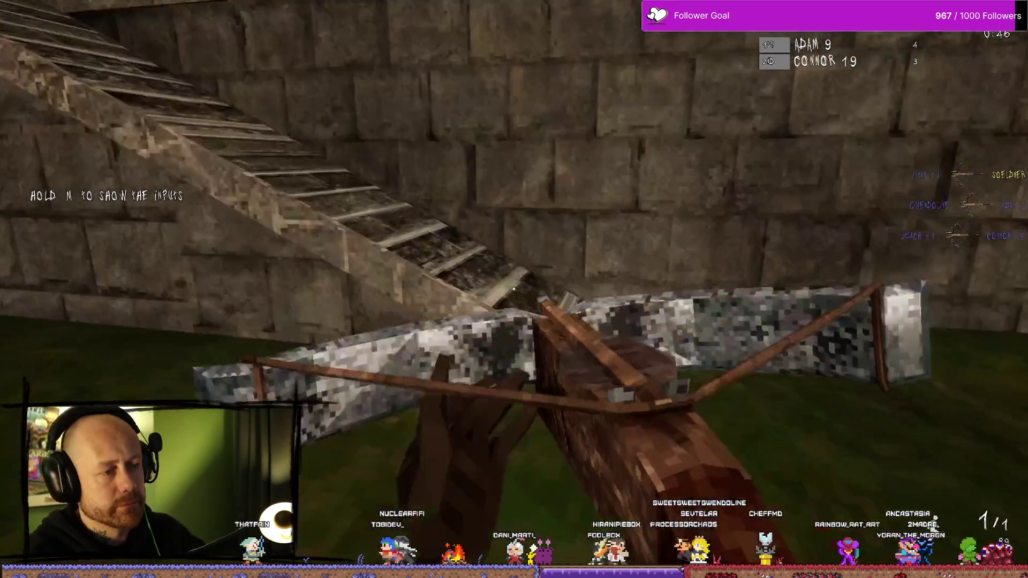
key(1)
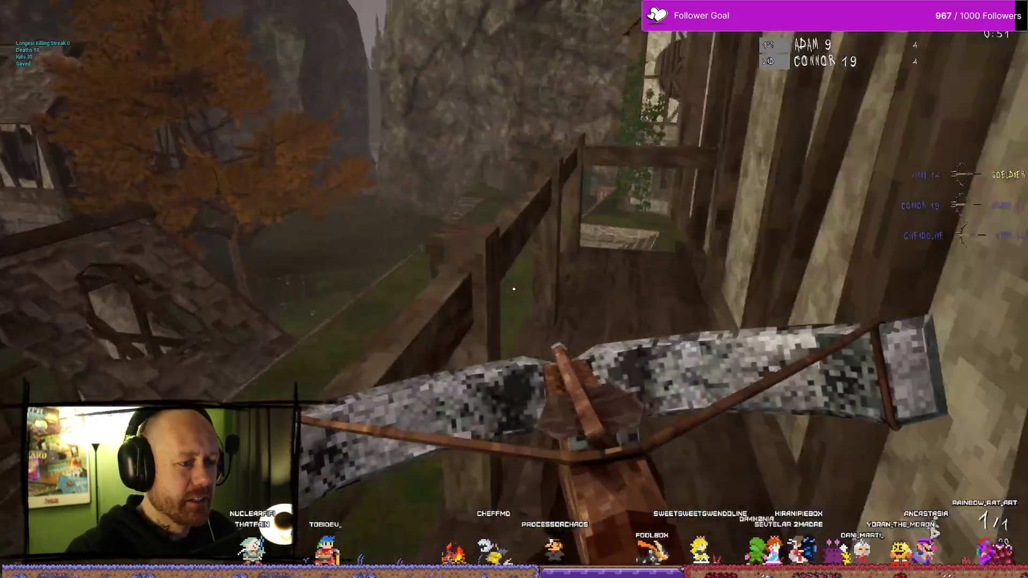
key(w)
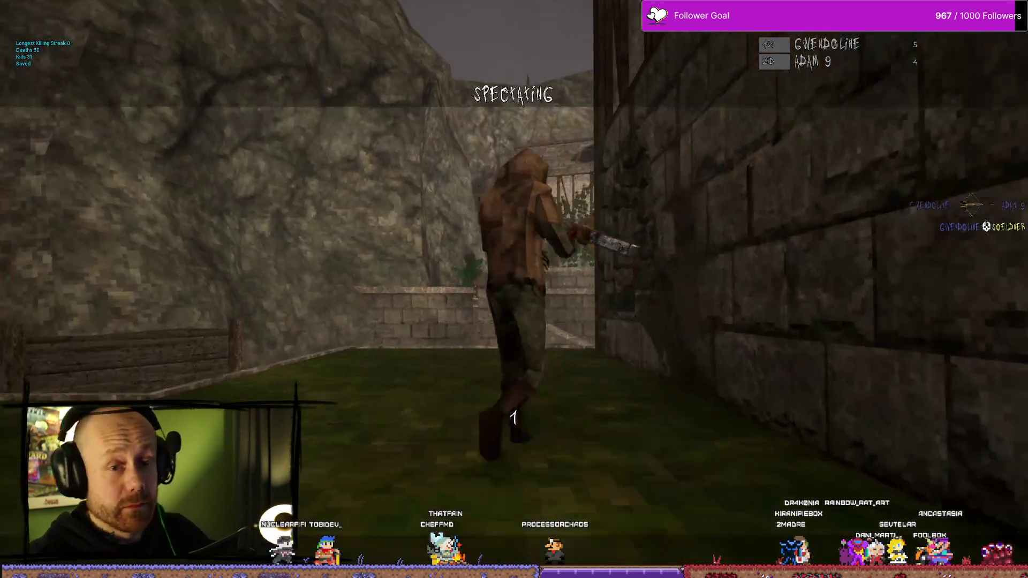
- Respawn and walk from the balcony past the gallows, up the stairs and through the stairwell
key(w)
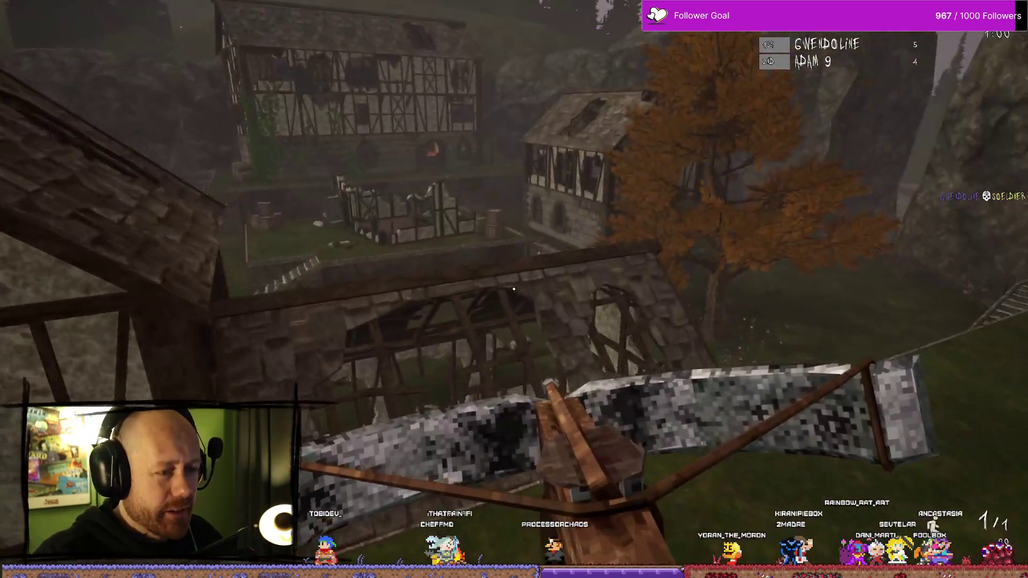
key(w)
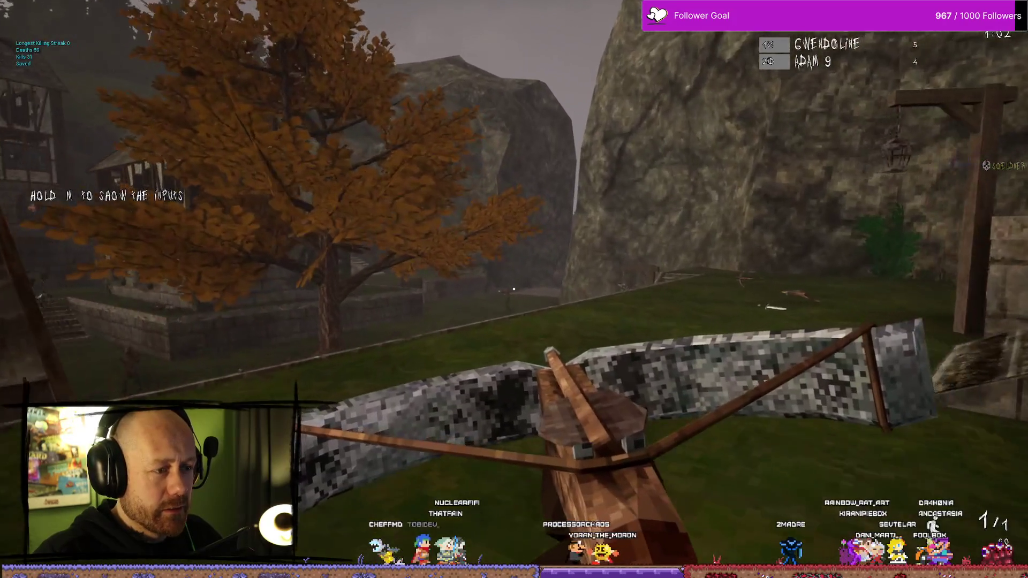
key(w)
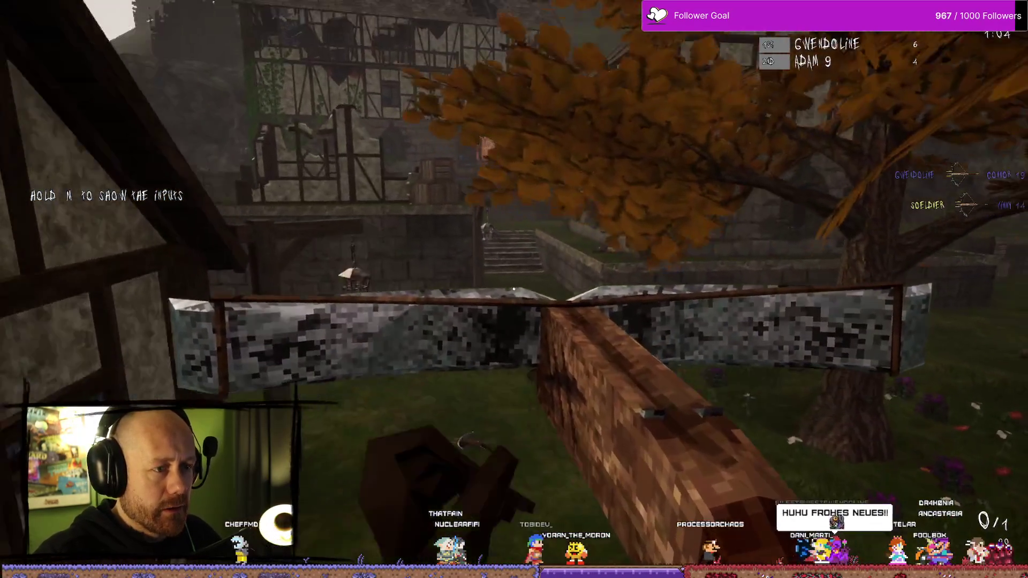
key(w)
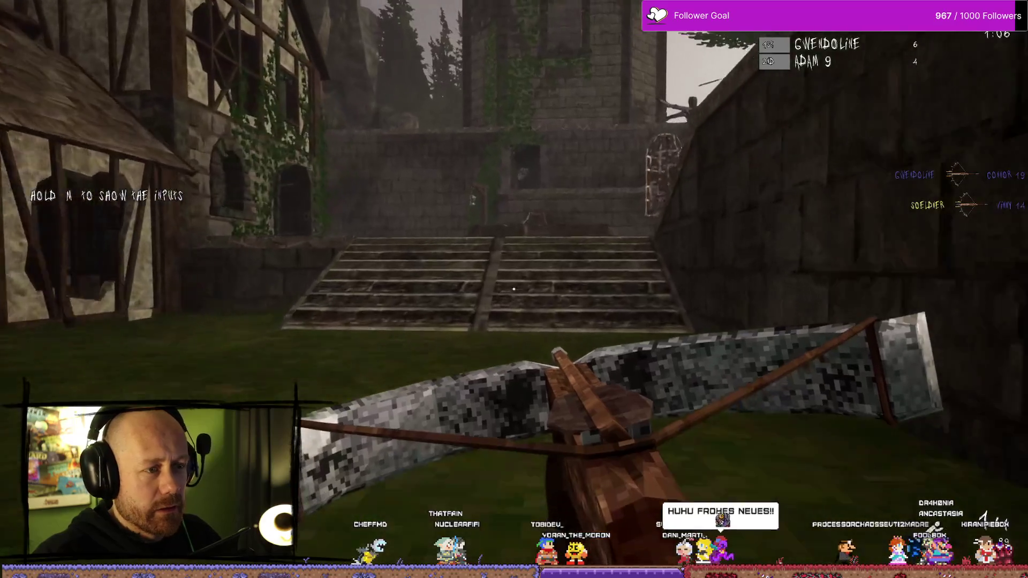
key(w)
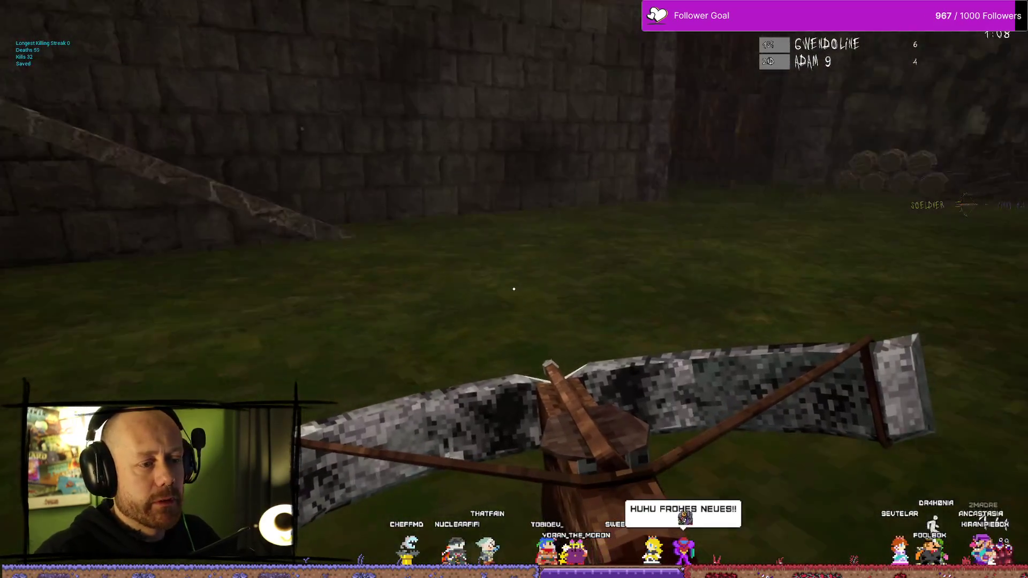
key(w)
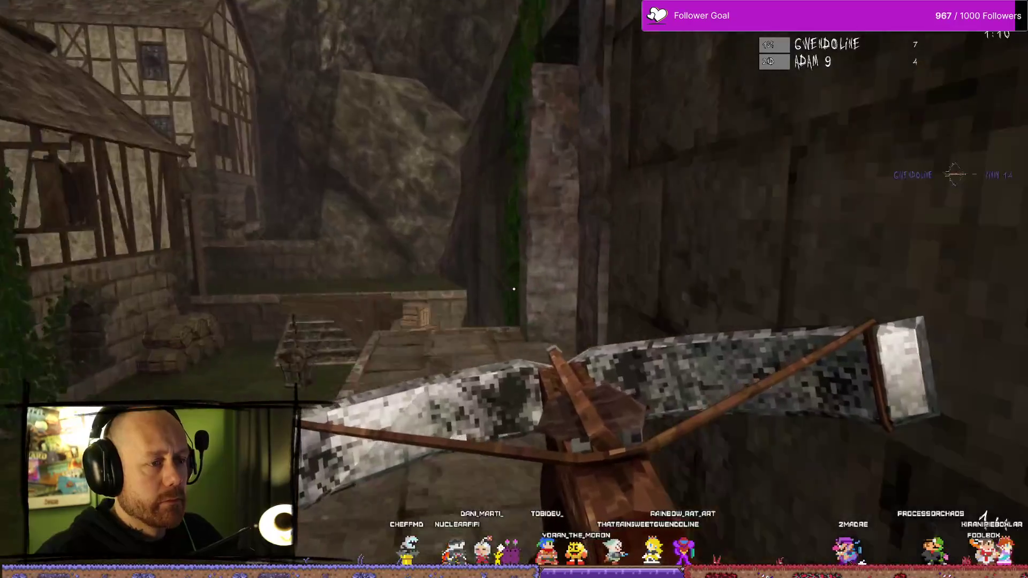
key(w)
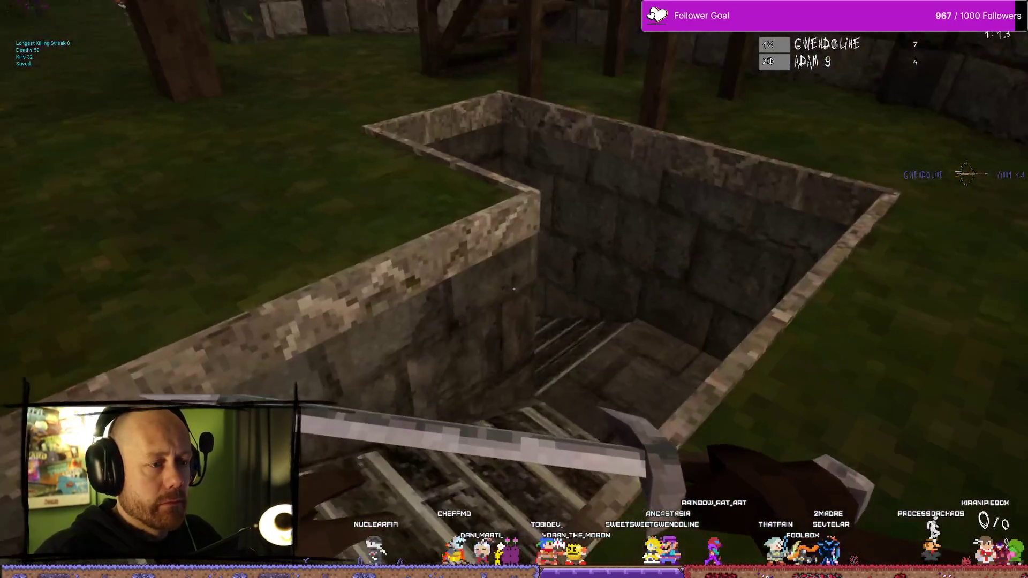
key(w)
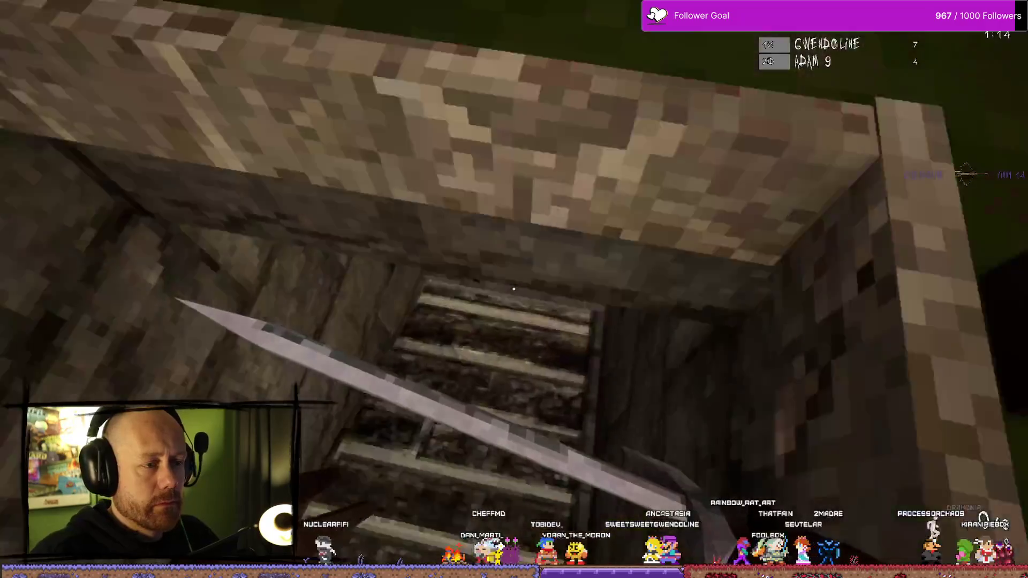
key(w)
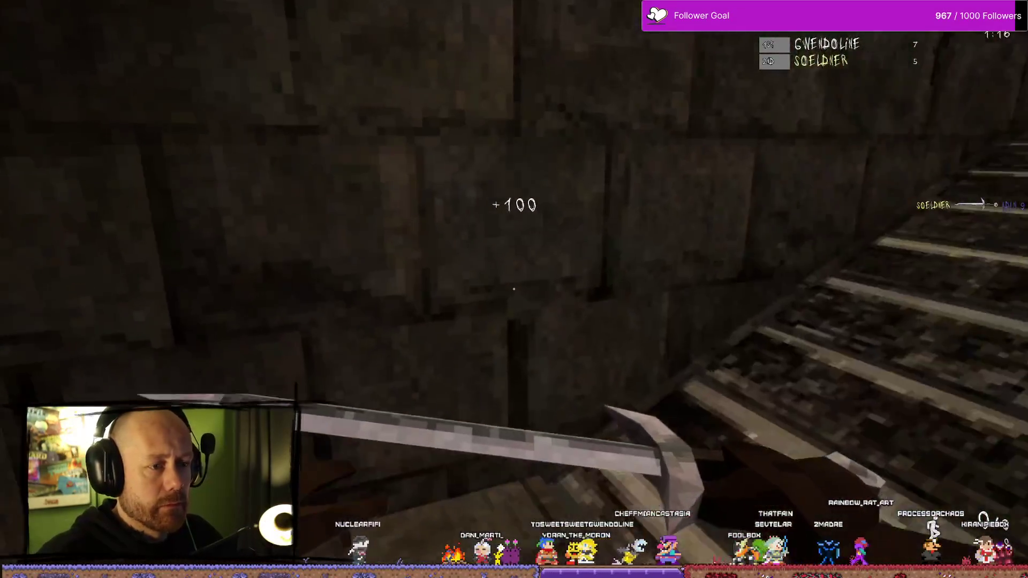
key(w)
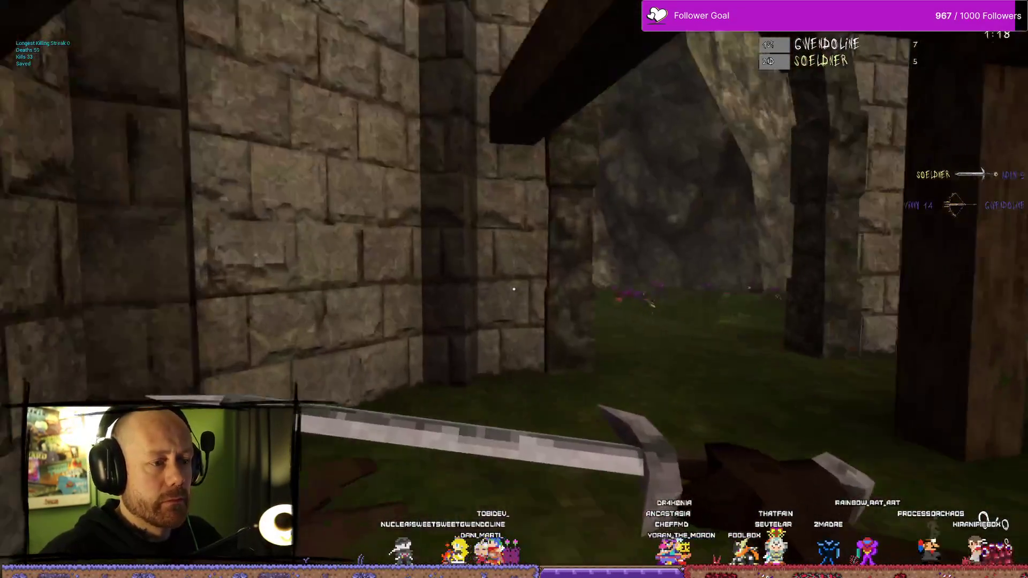
- Switch to the crossbow and move along the wall to overlook the village
key(w)
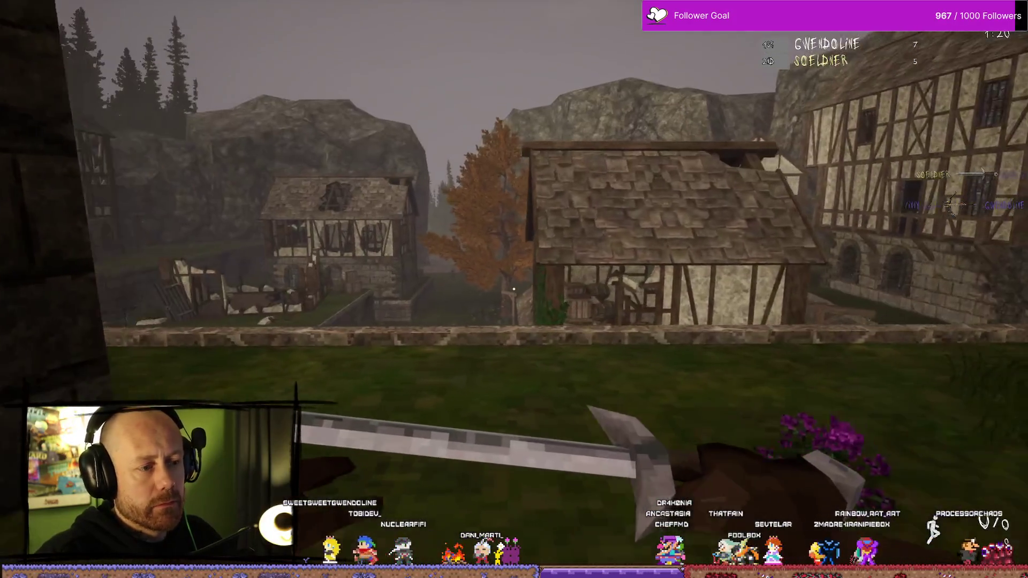
key(2)
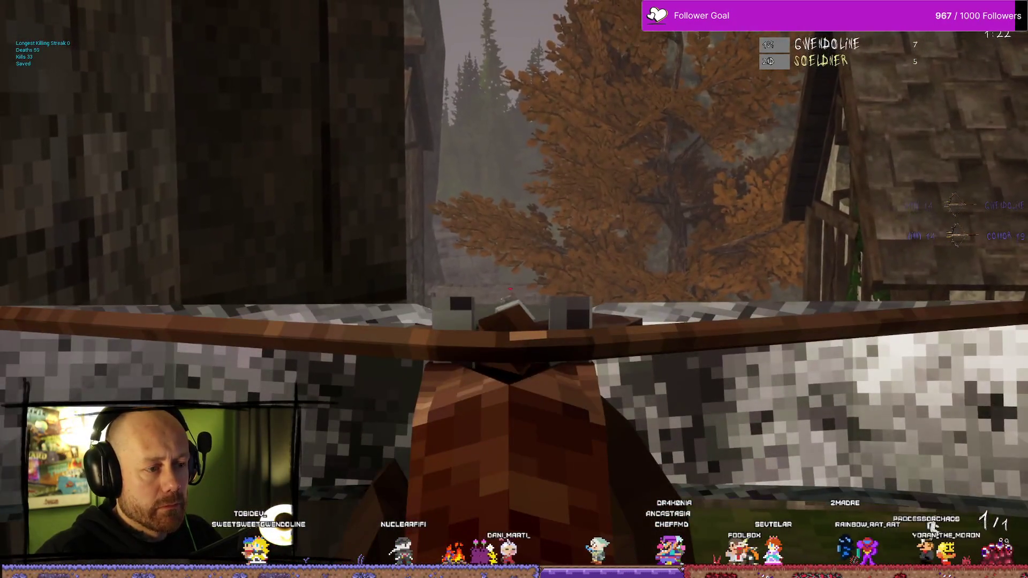
key(w)
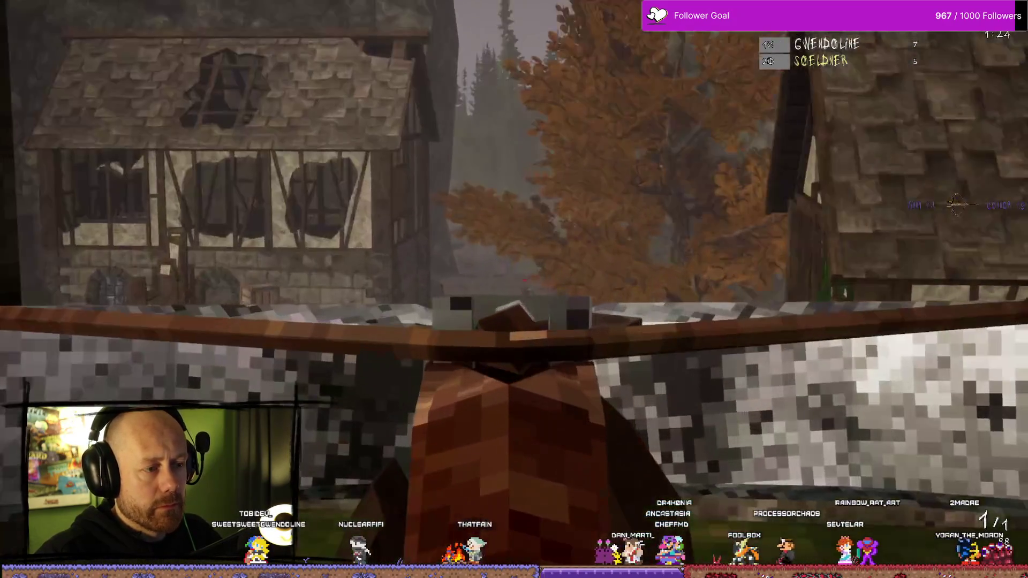
key(w)
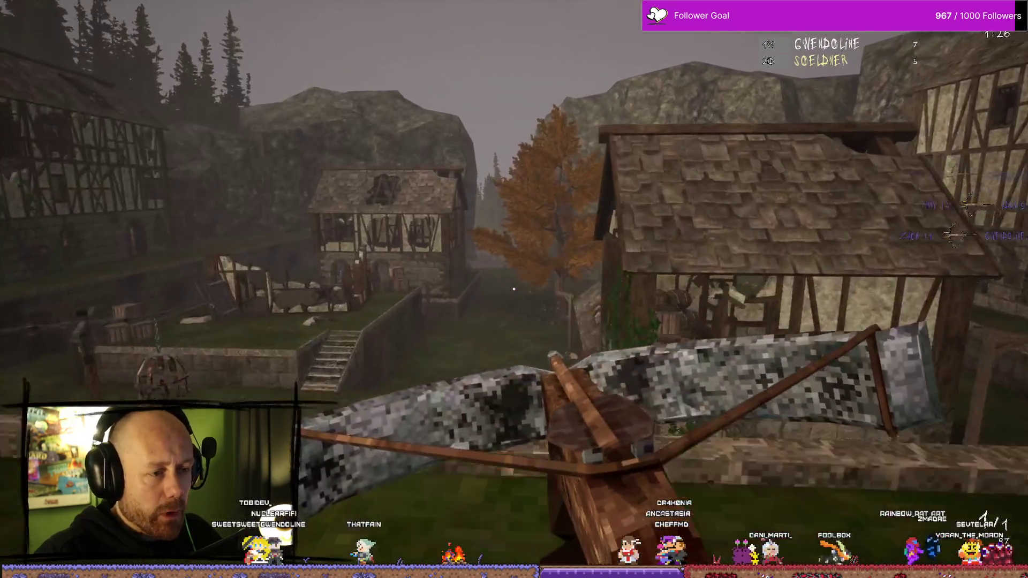
key(w)
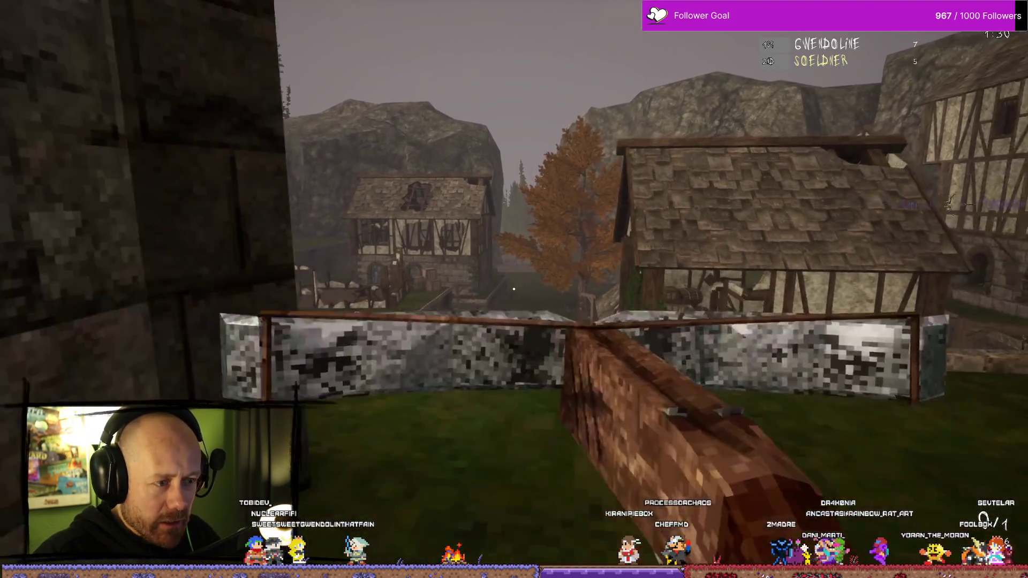
key(d)
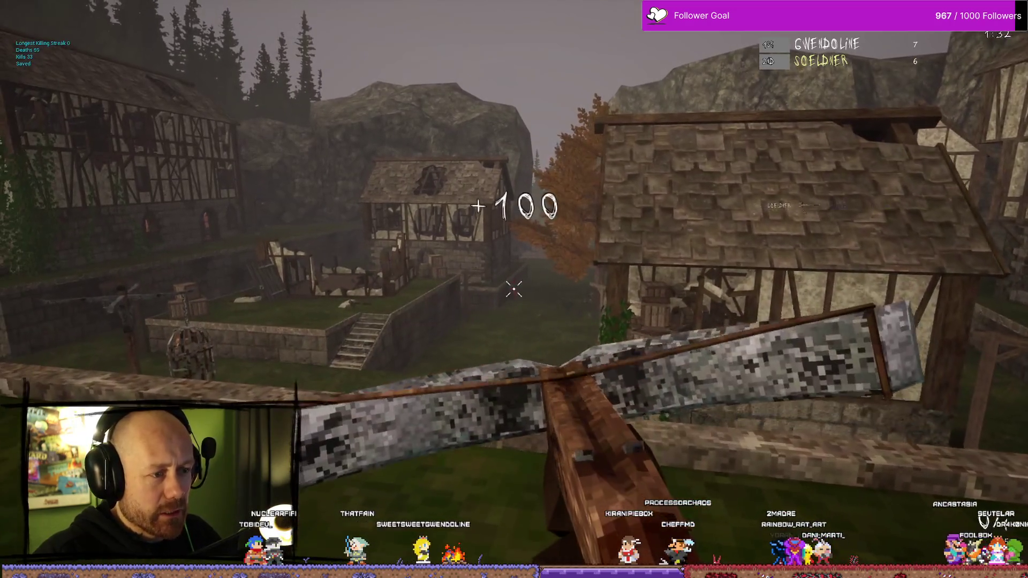
mouse_move(514, 289)
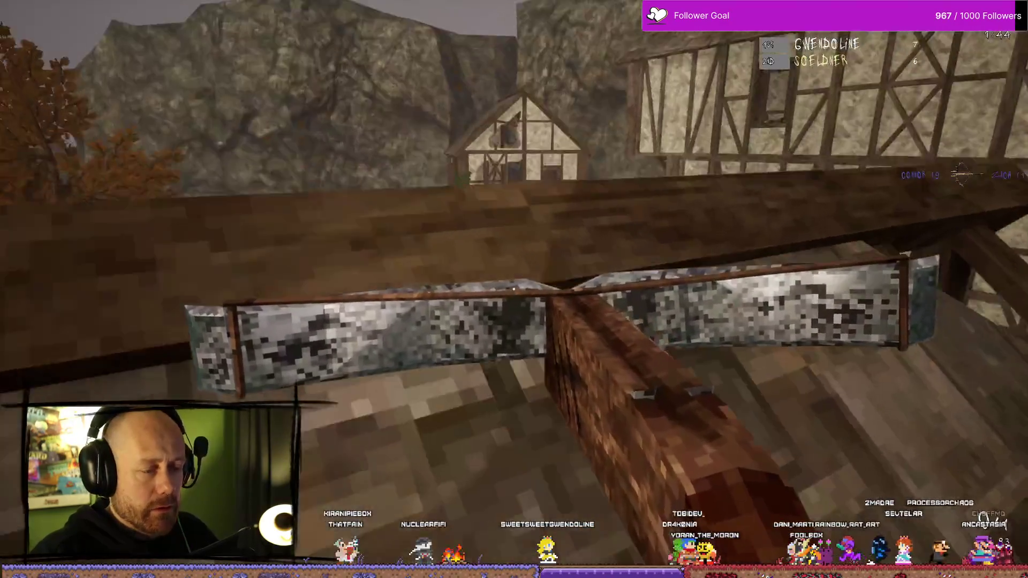
- Jump over the wooden beam and ready the sword for close combat
key(space)
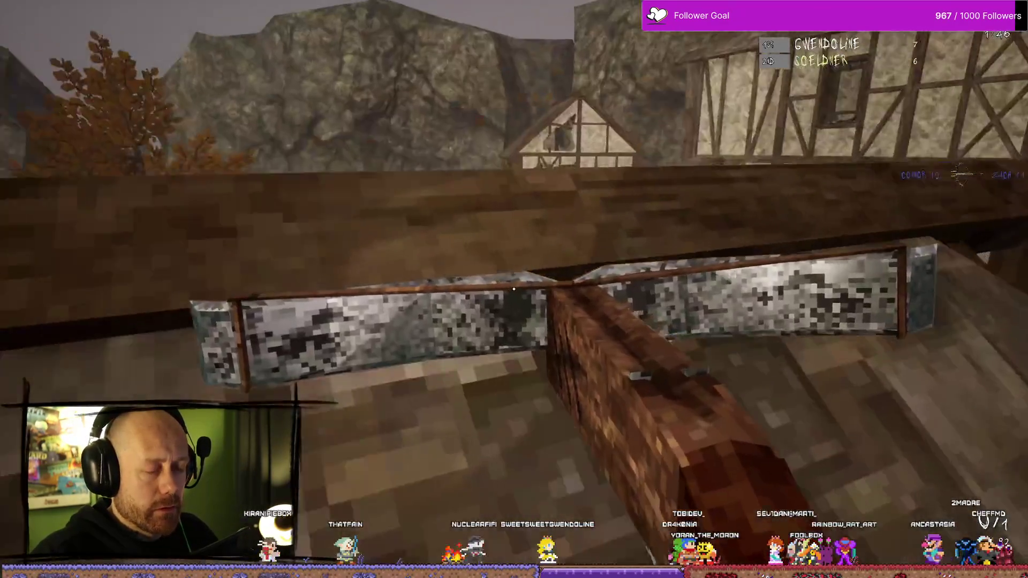
key(space)
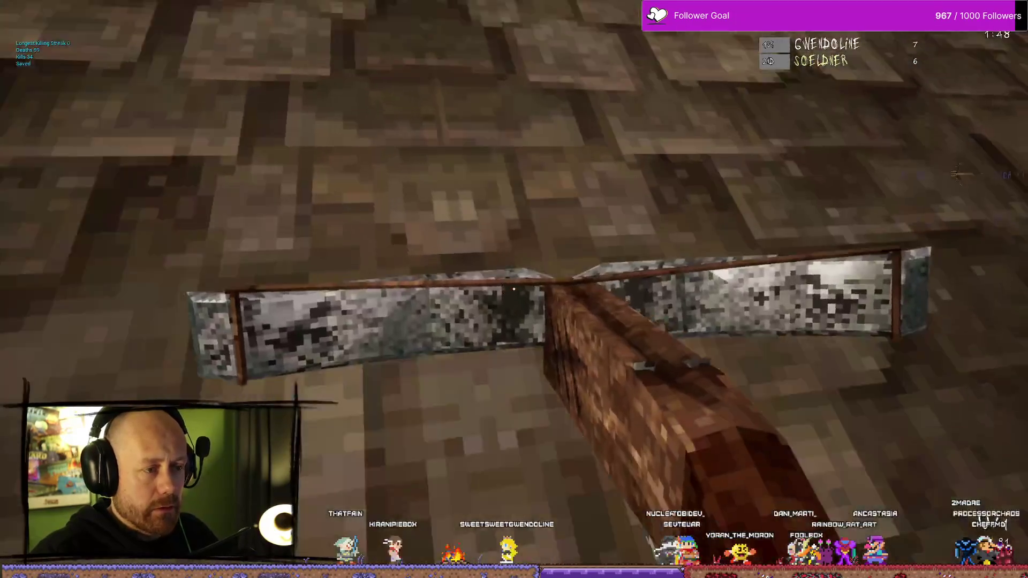
key(space)
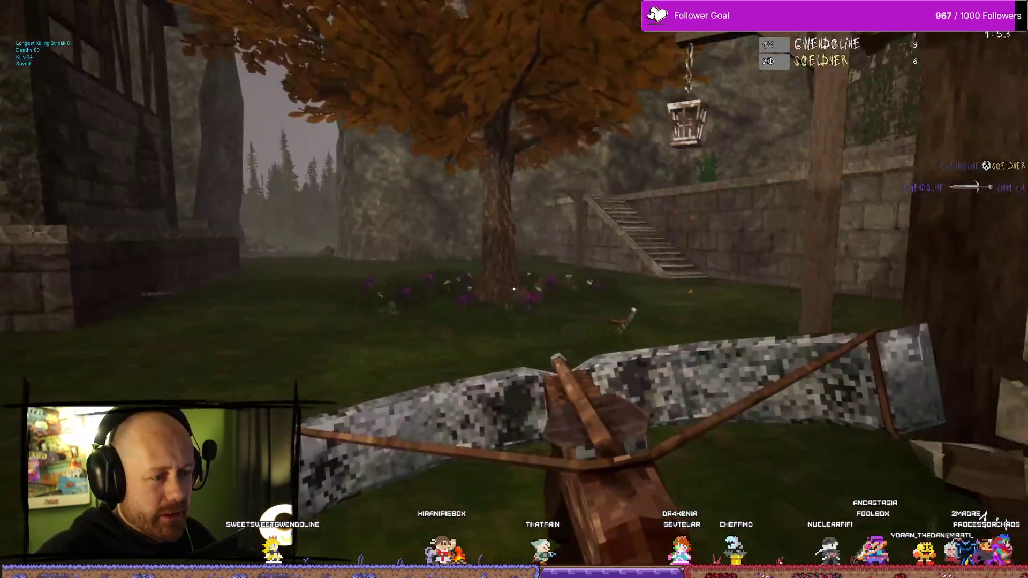
click(513, 289)
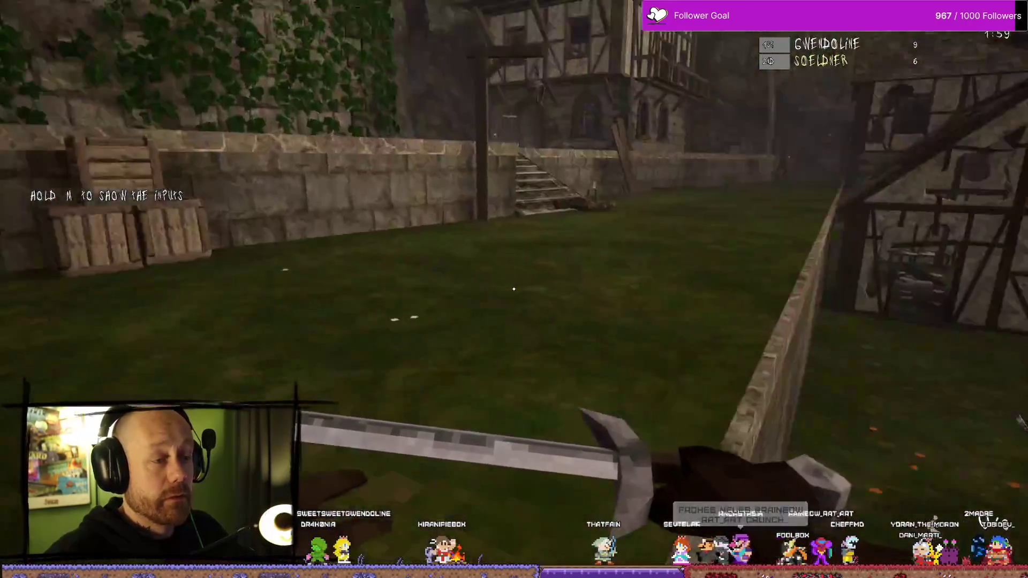
- Sword-strike the hooded enemy, then walk across the courtyard to the stone stairs
click(513, 289)
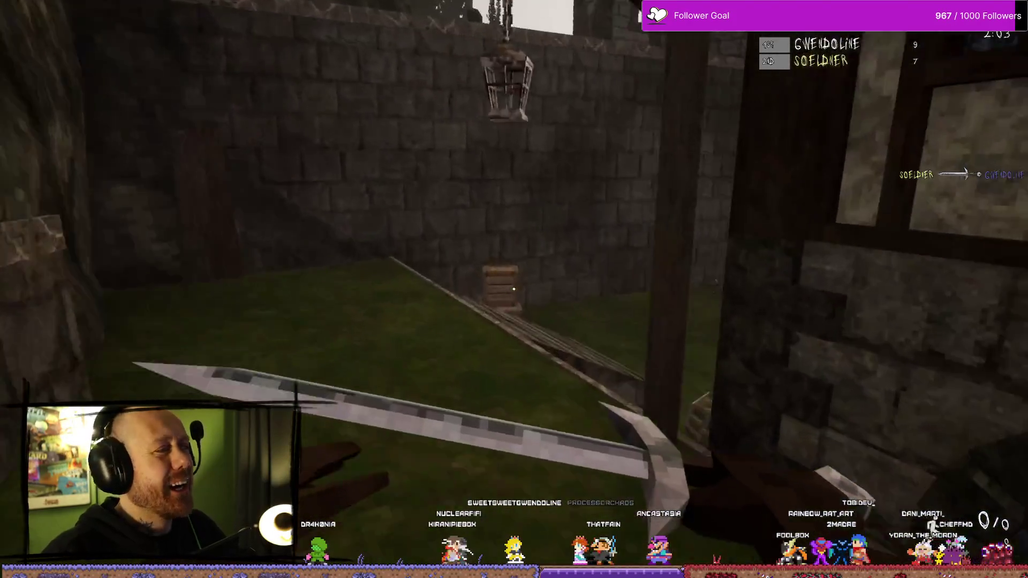
scroll(514, 289, down, 1)
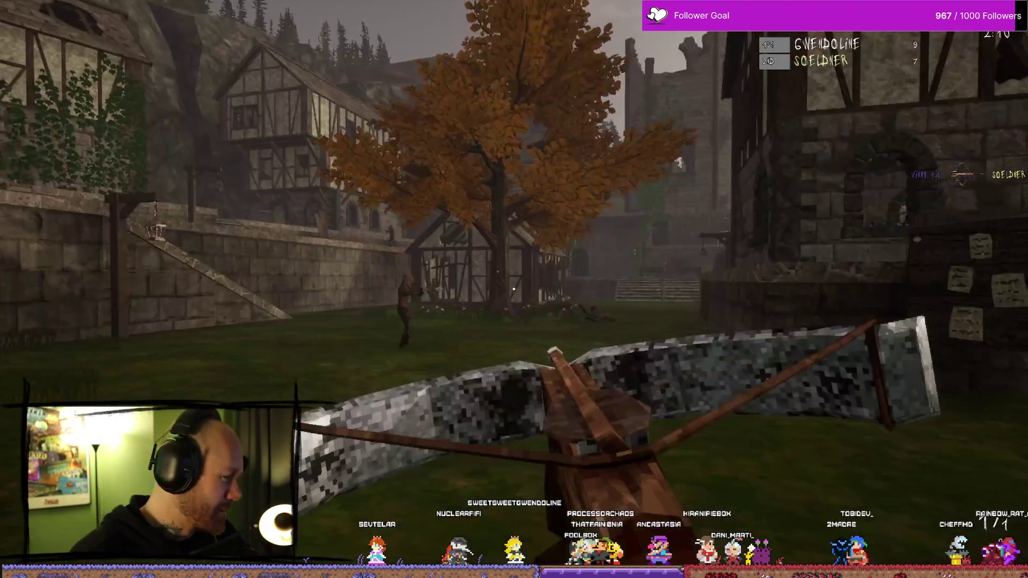
key(w)
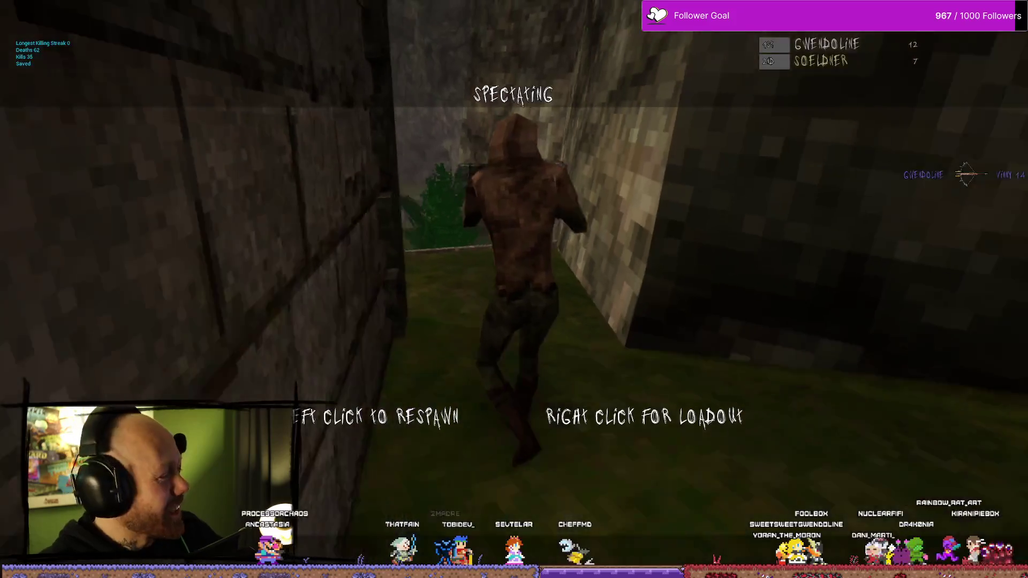
- Respawn, head down into the village and kill two enemies with the sword
click(514, 289)
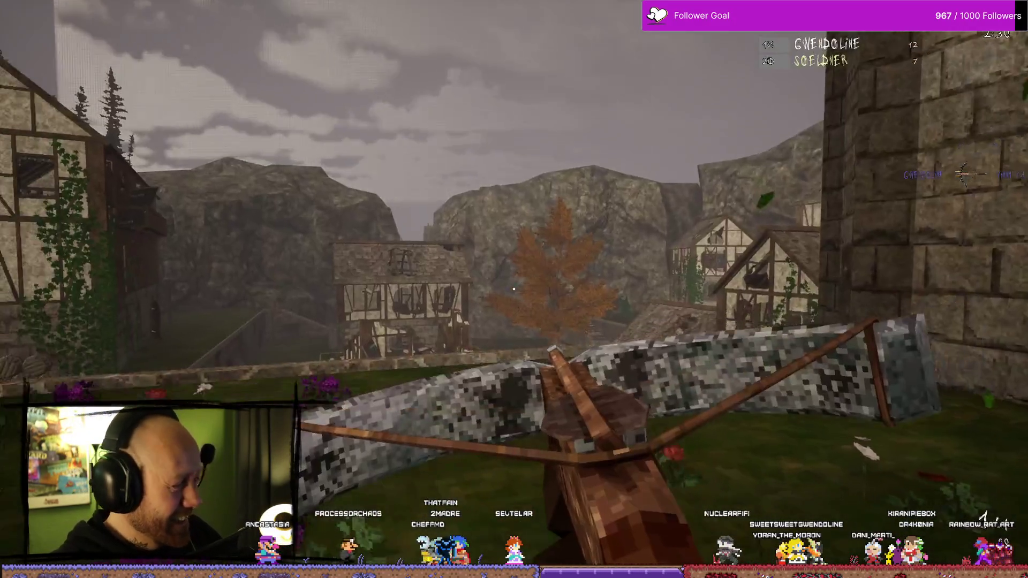
key(w)
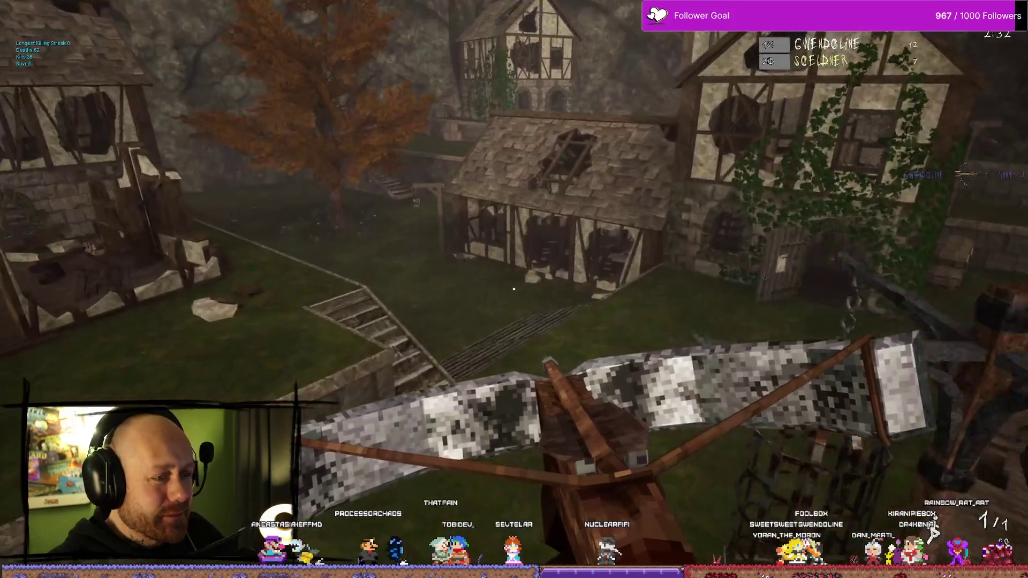
key(w)
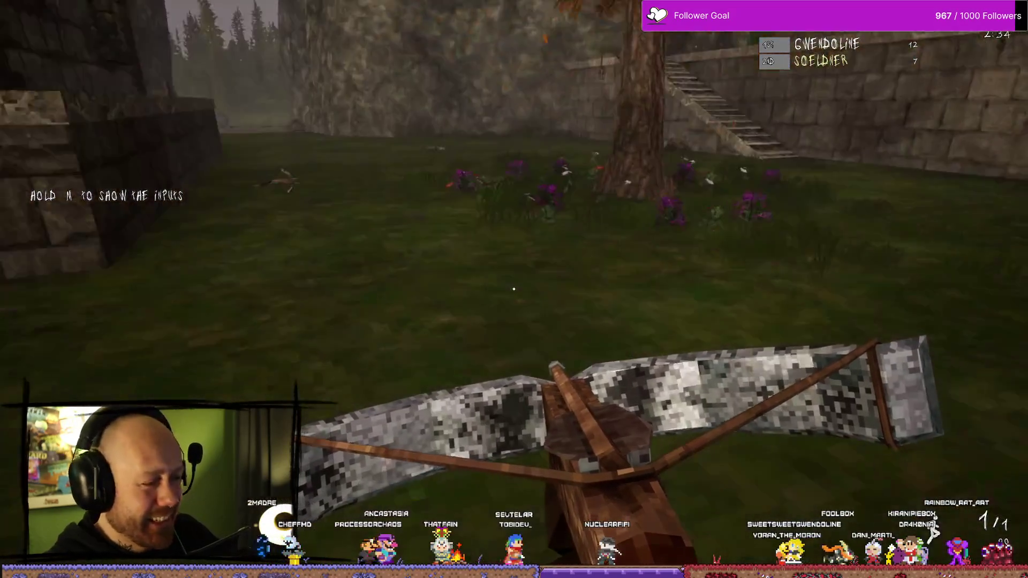
key(w)
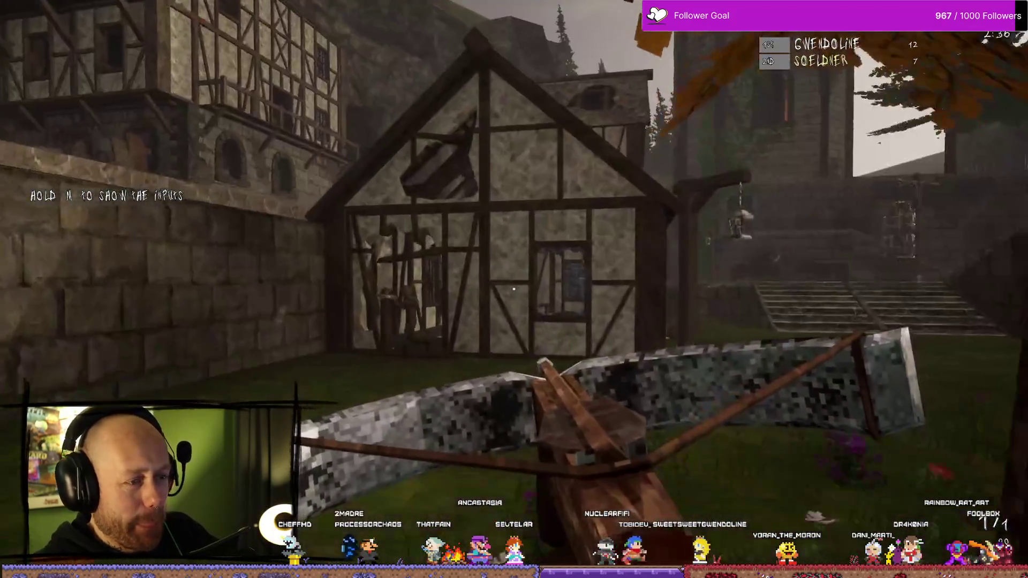
click(514, 289)
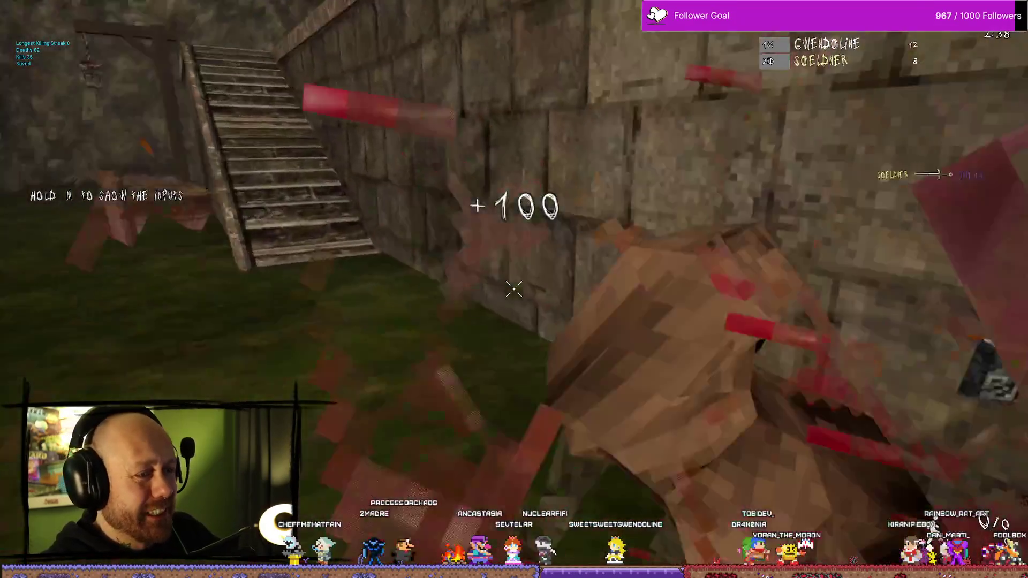
key(w)
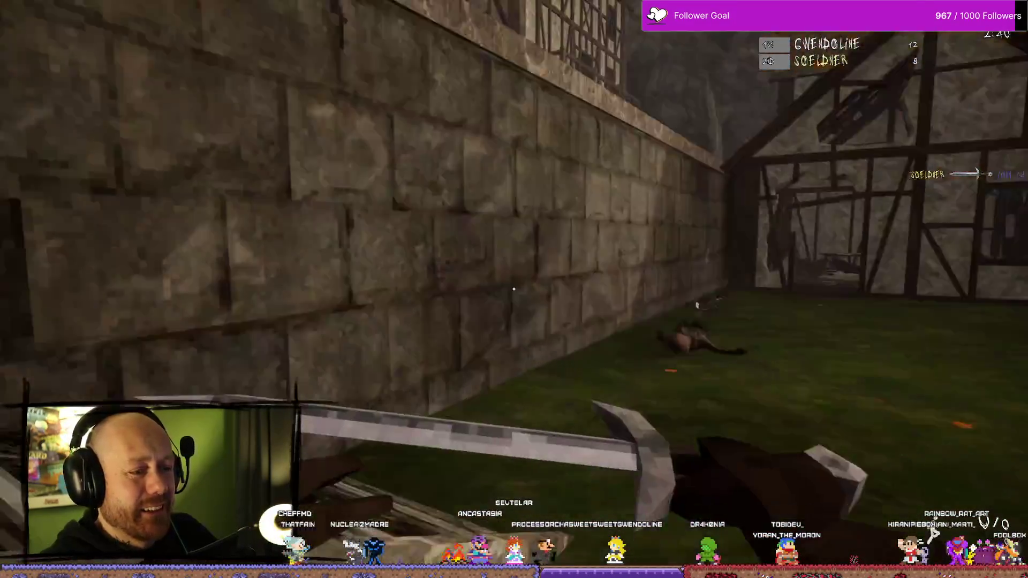
key(w)
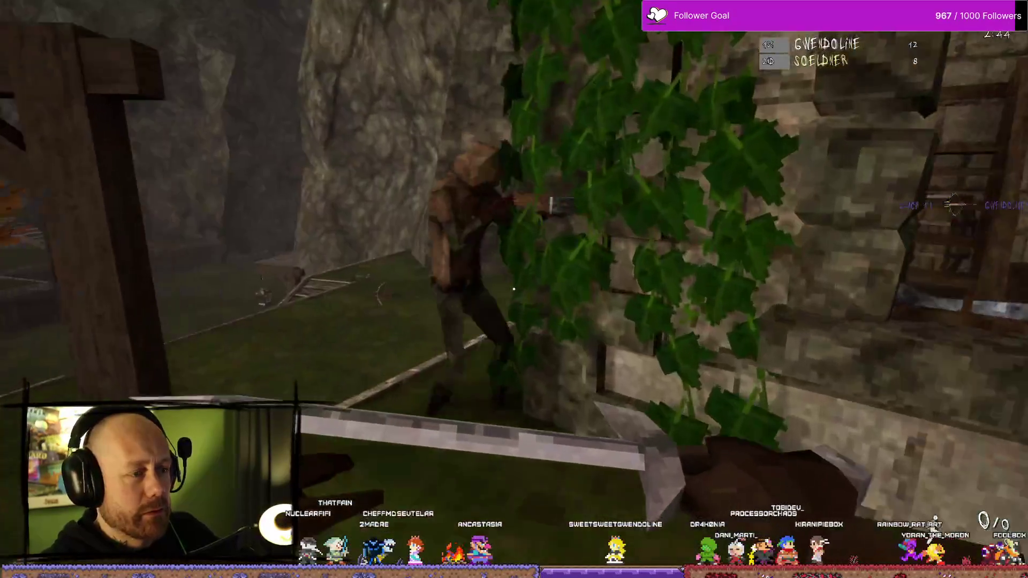
click(514, 289)
- Cross the village toward the stone tower and strike down the enemy on the balcony
key(w)
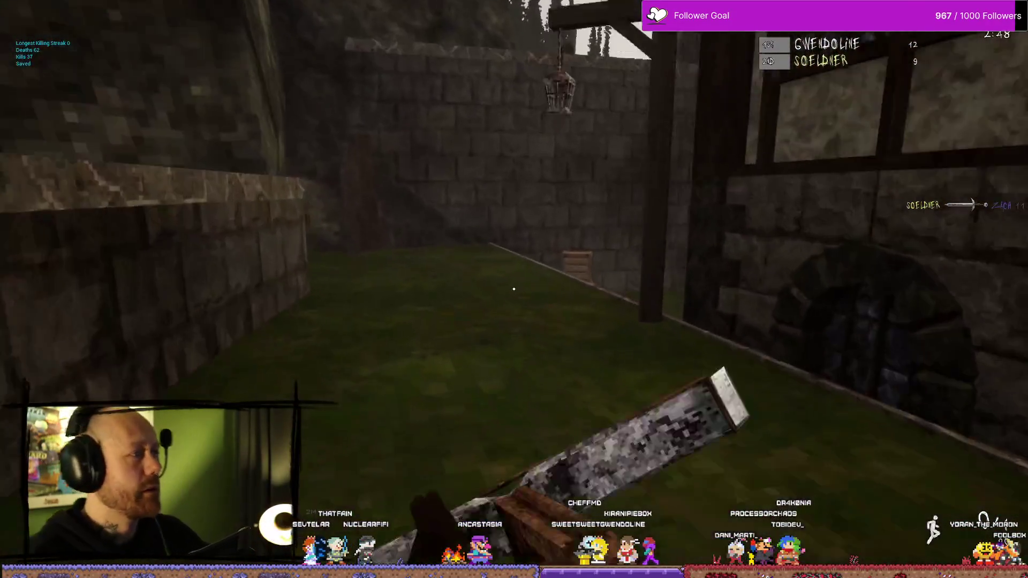
key(w)
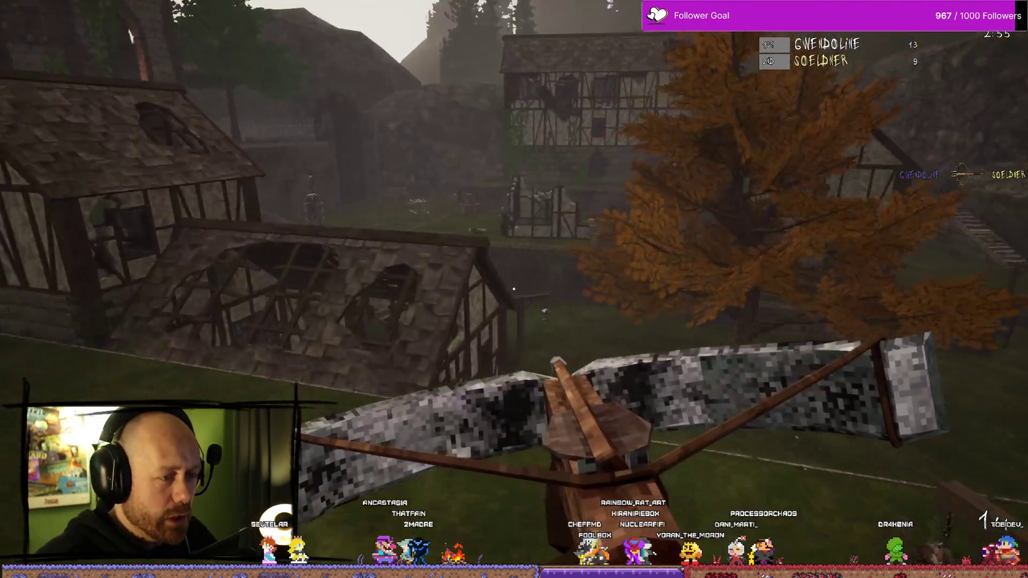
key(w)
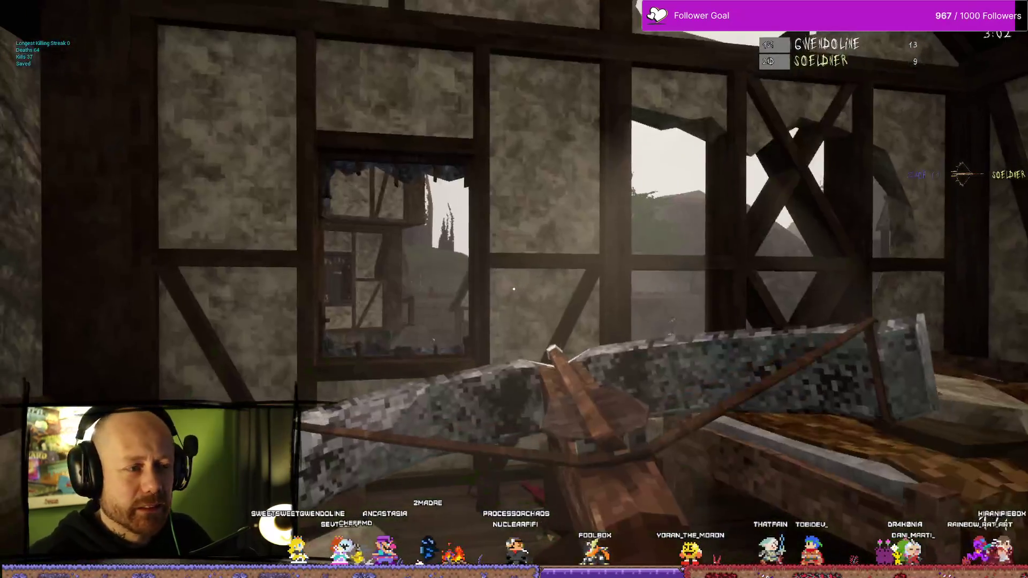
key(w)
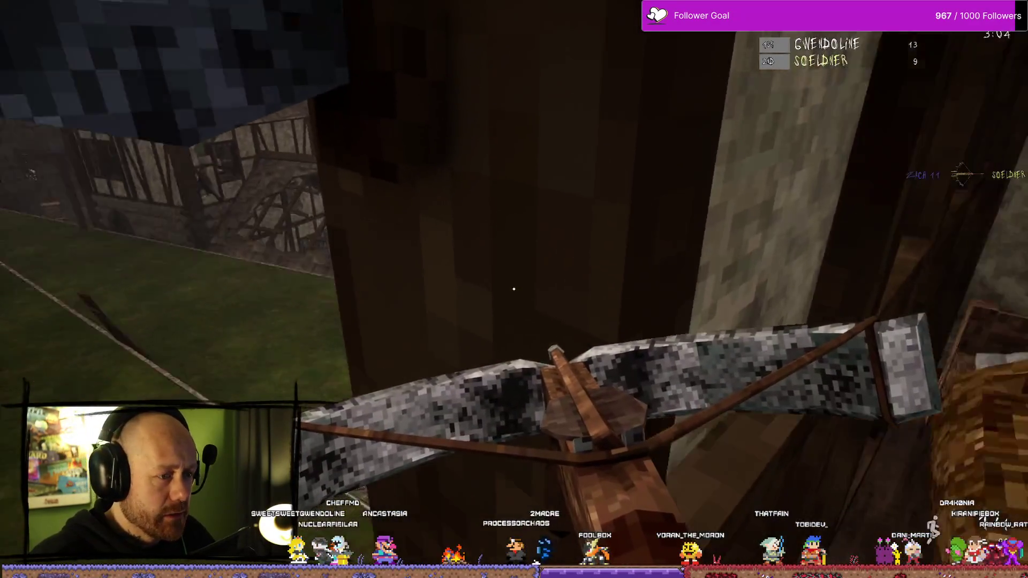
key(w)
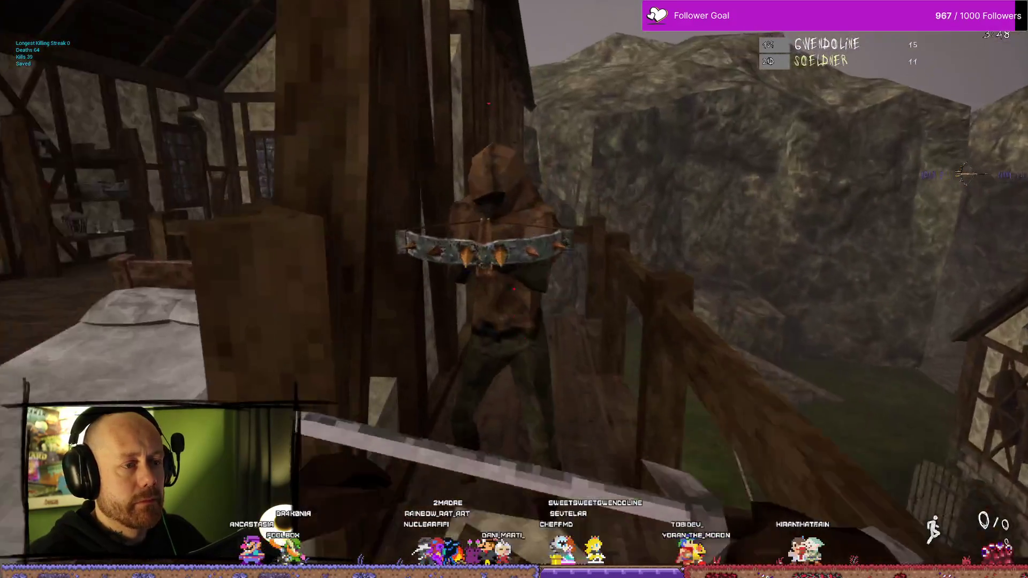
click(514, 290)
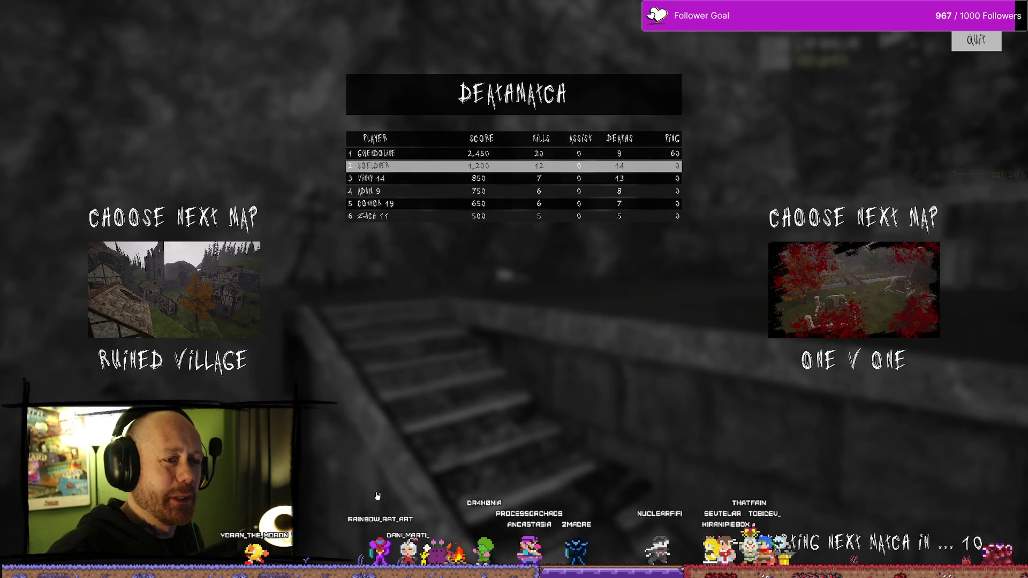
- Leave the finished match for the main menu and quit Bloodspill with Alt+F4
click(985, 41)
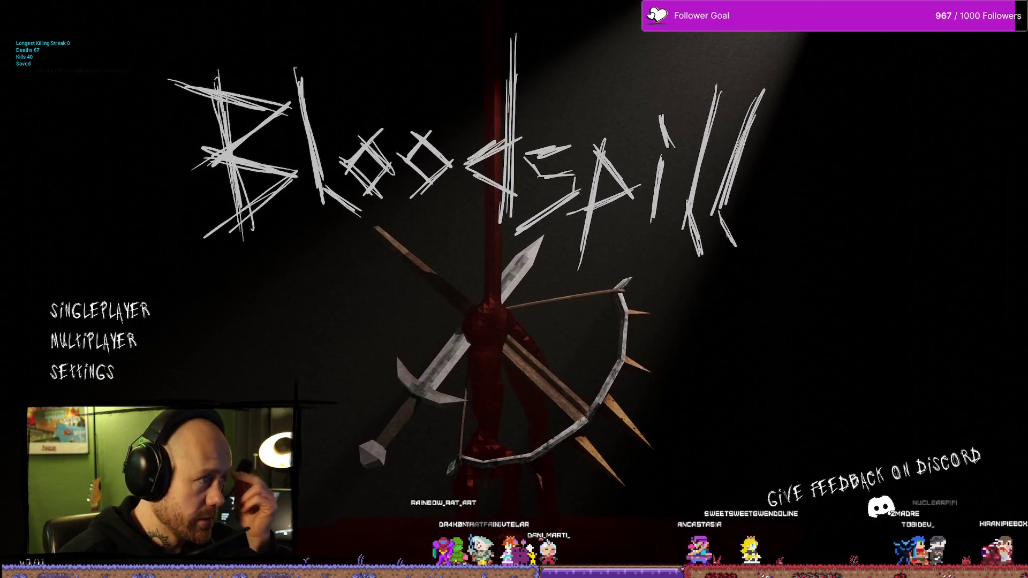
key(alt+F4)
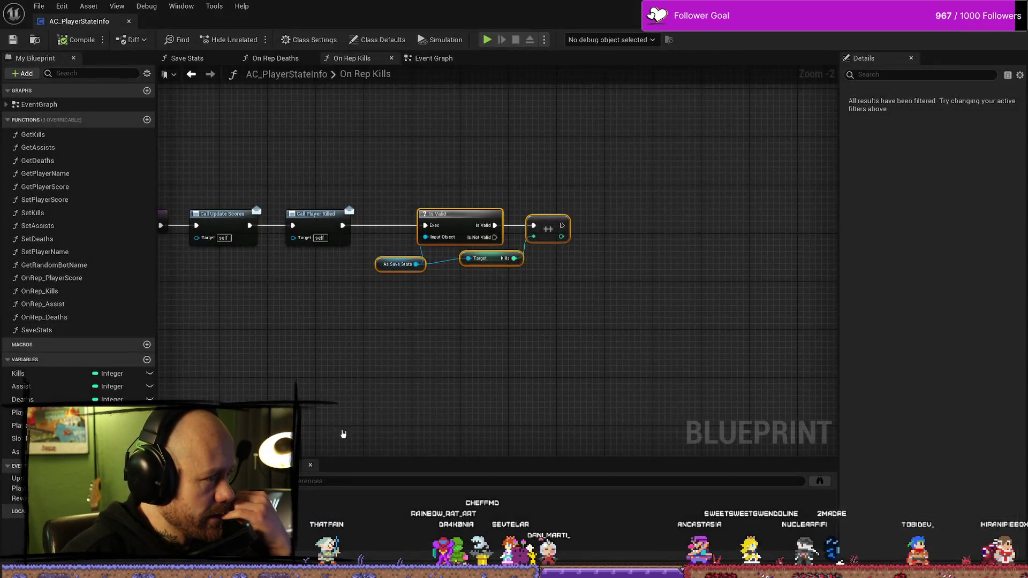
scroll(486, 356, up, 3)
mouse_move(699, 275)
mouse_down()
mouse_move(558, 214)
mouse_move(562, 248)
mouse_up()
drag(496, 326, 557, 314)
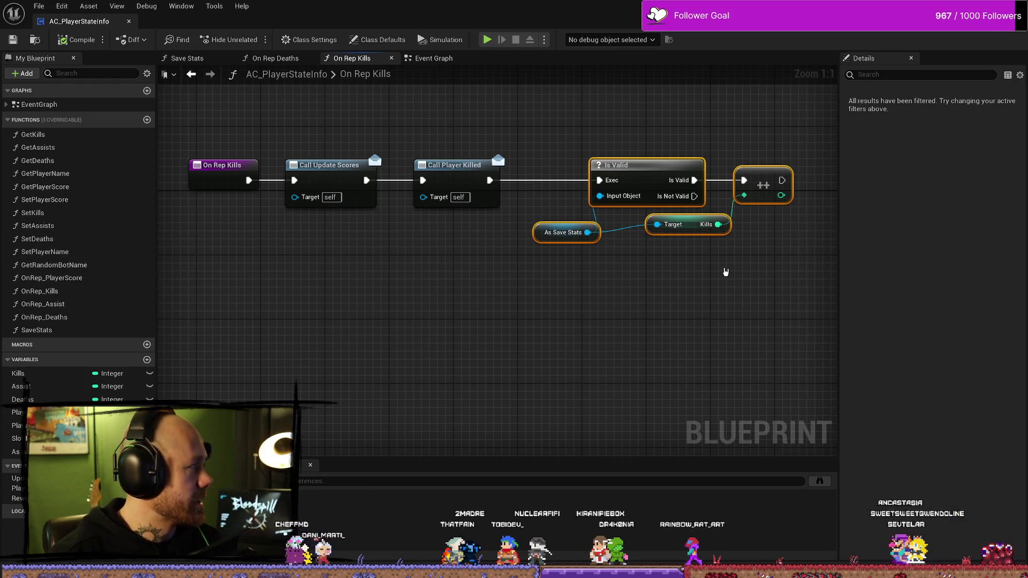
drag(763, 138, 629, 309)
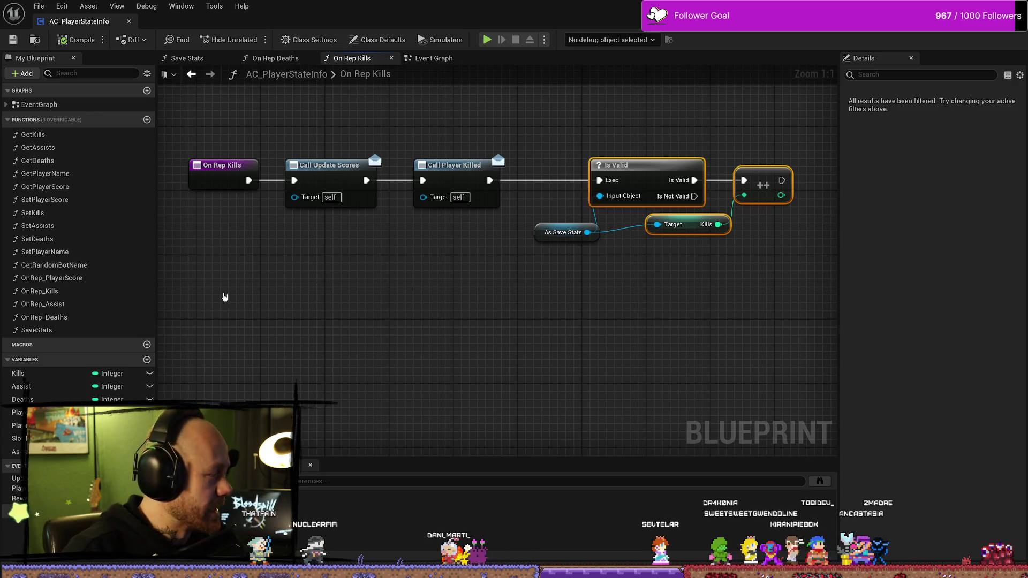
drag(576, 294, 551, 342)
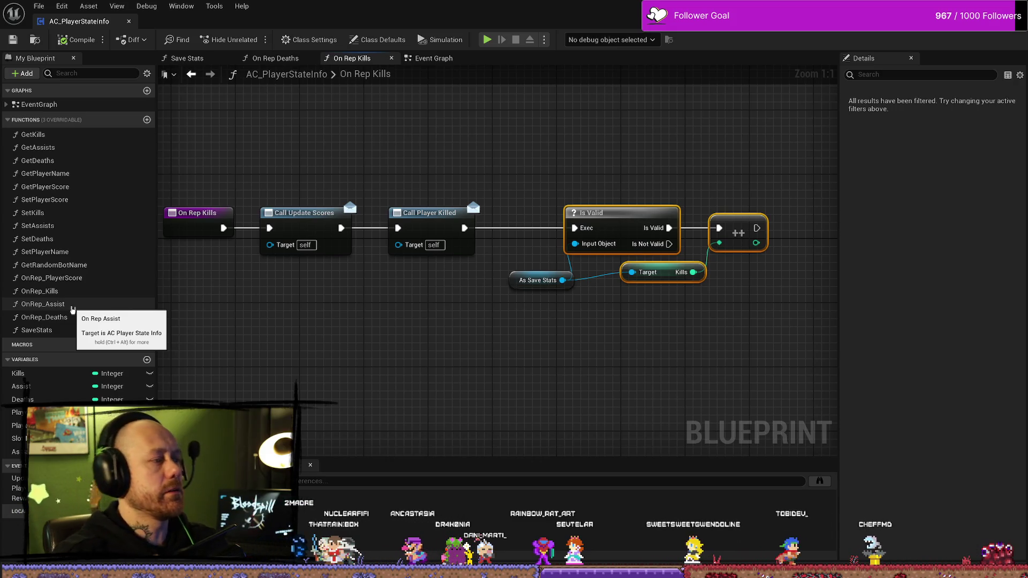
- Look over the OnRep_PlayerScore graph, GetDeaths and the EventGraph events, then open Save Stats
double_click(54, 278)
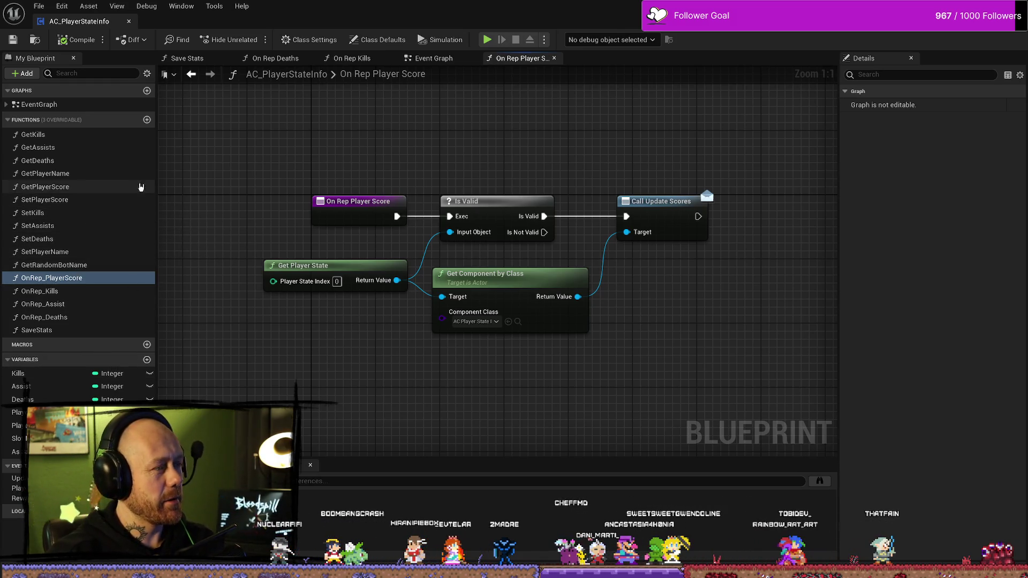
click(89, 161)
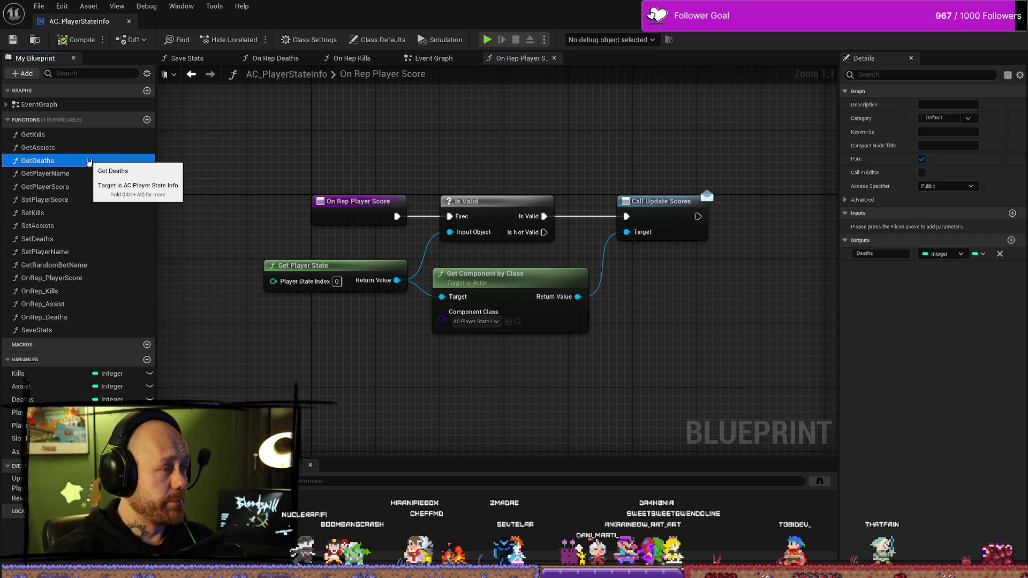
click(5, 105)
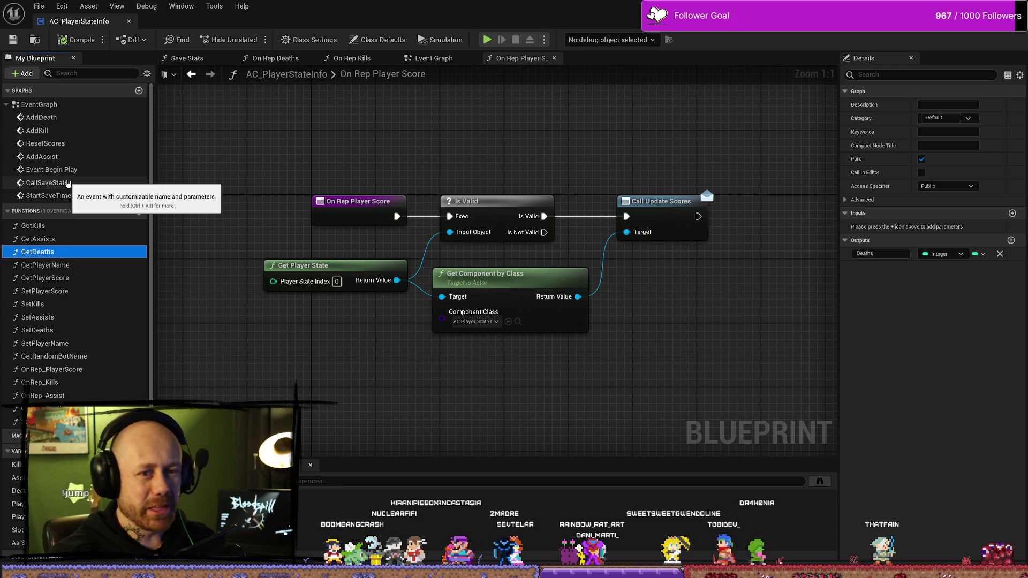
mouse_move(661, 169)
mouse_down()
mouse_move(636, 141)
mouse_move(587, 131)
mouse_move(576, 183)
mouse_move(571, 140)
mouse_up()
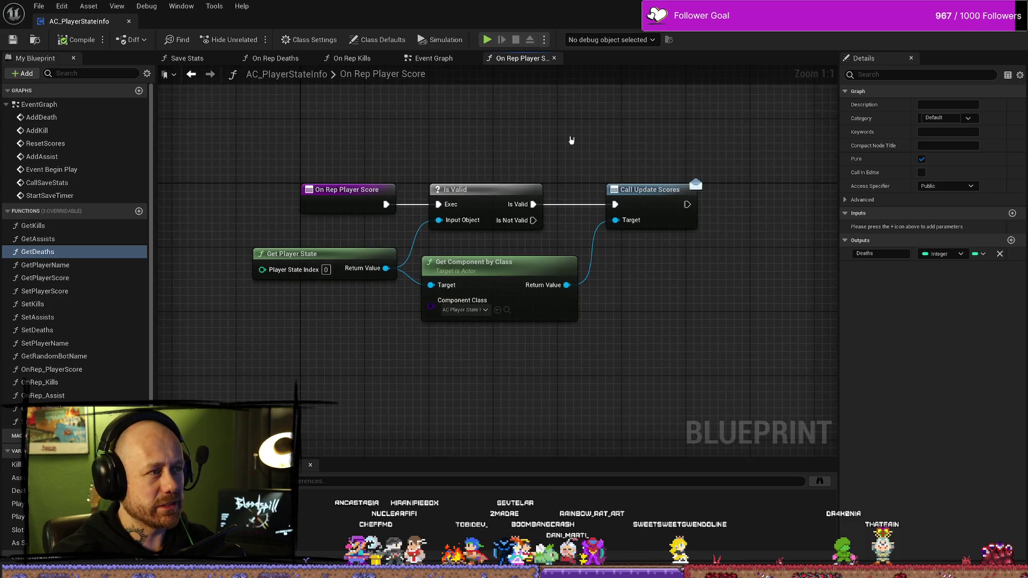
click(187, 58)
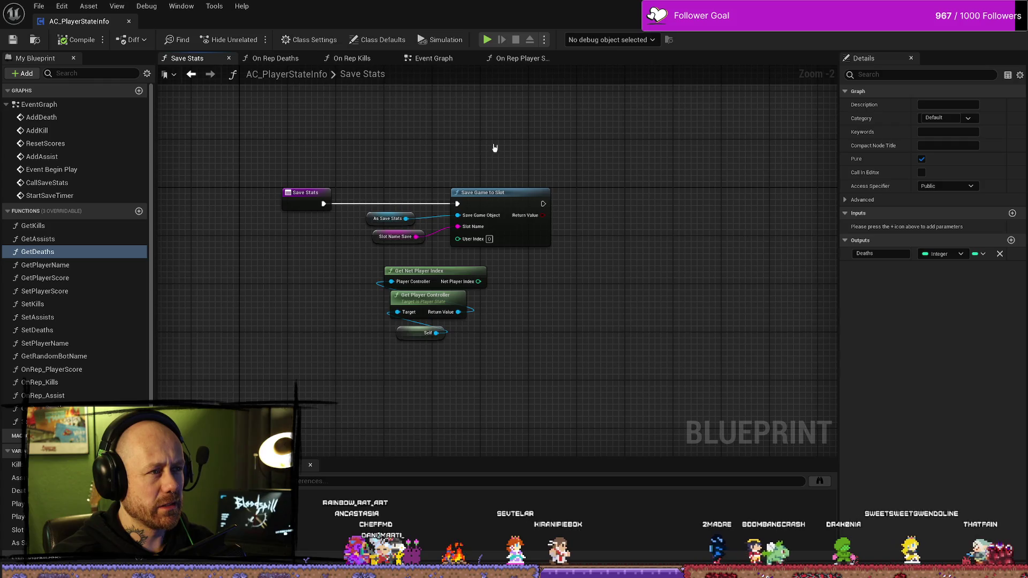
- Check the On Rep Kills graph and the Event Graph save logic, then return to Save Stats
drag(495, 148, 555, 147)
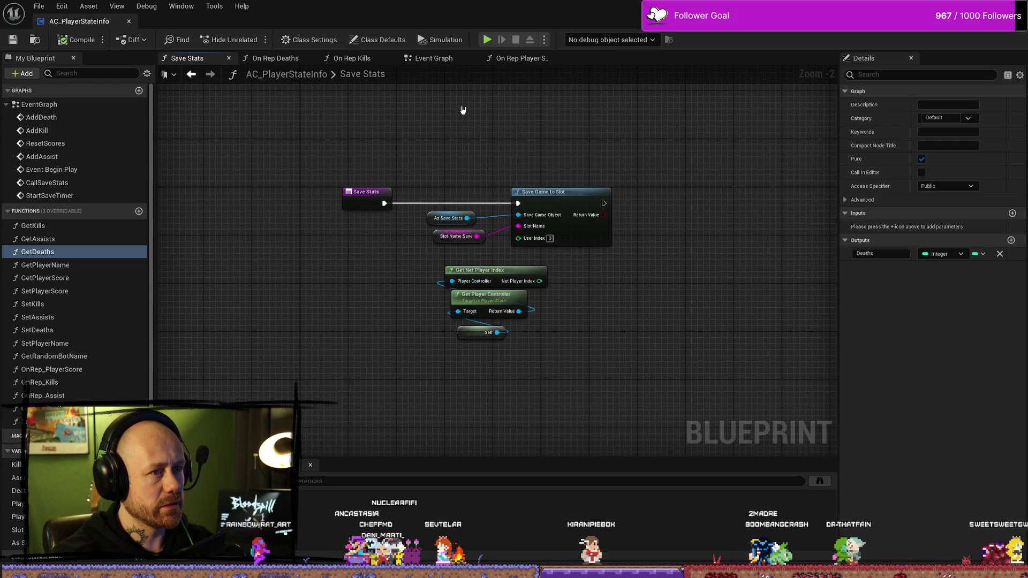
click(358, 58)
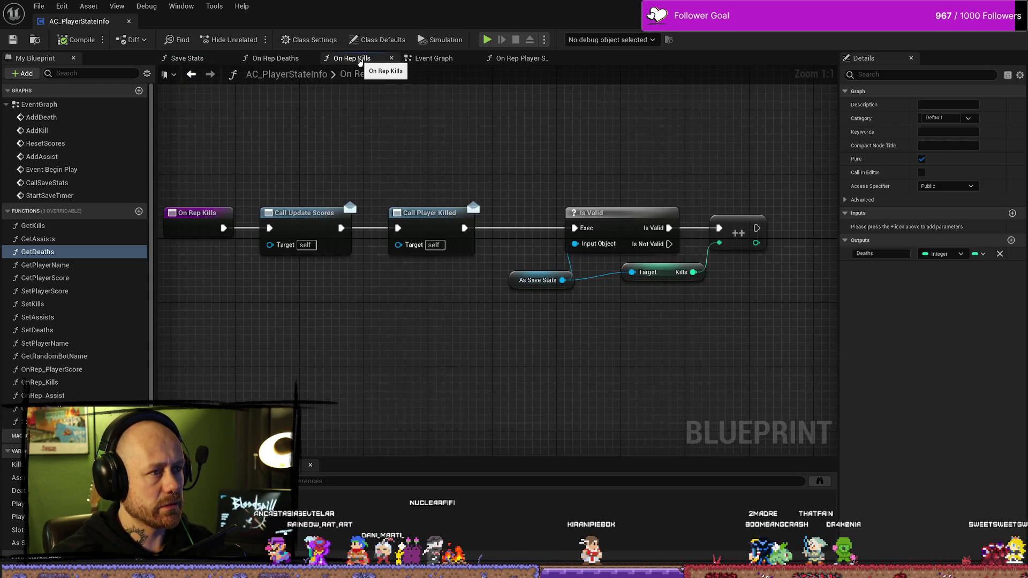
click(434, 58)
drag(573, 185, 538, 144)
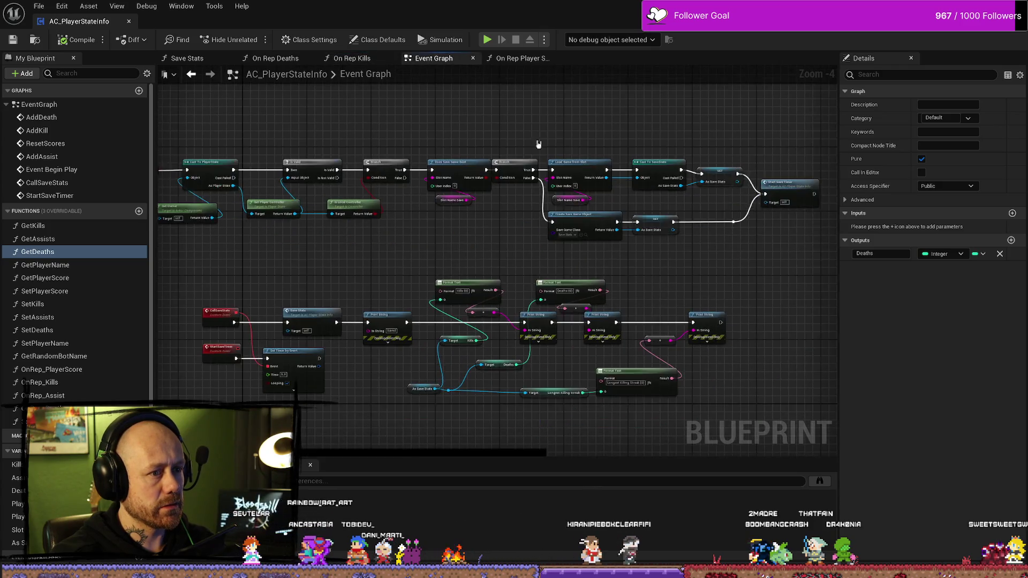
scroll(532, 266, down, 2)
scroll(470, 229, up, 3)
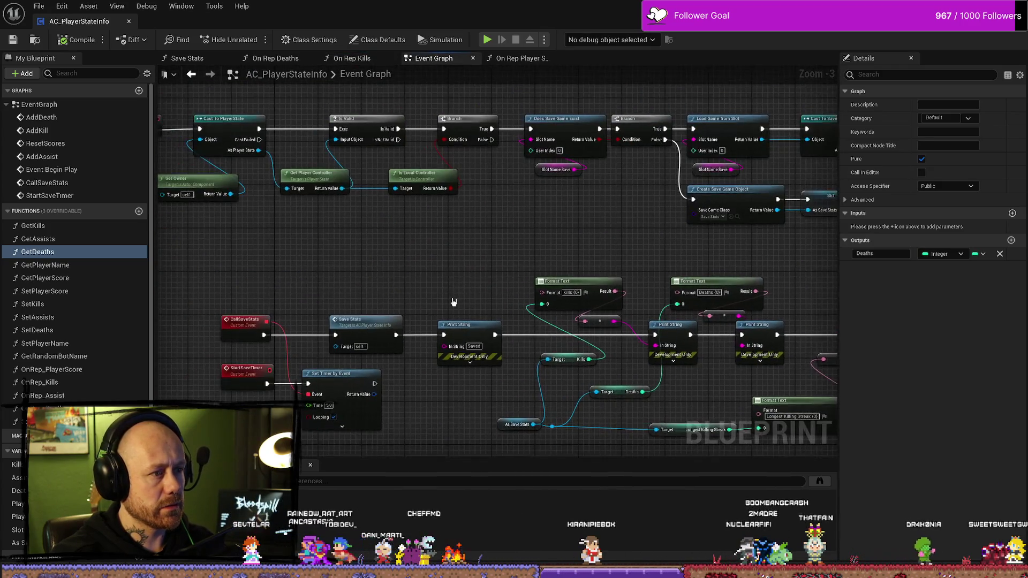
scroll(454, 302, down, 1)
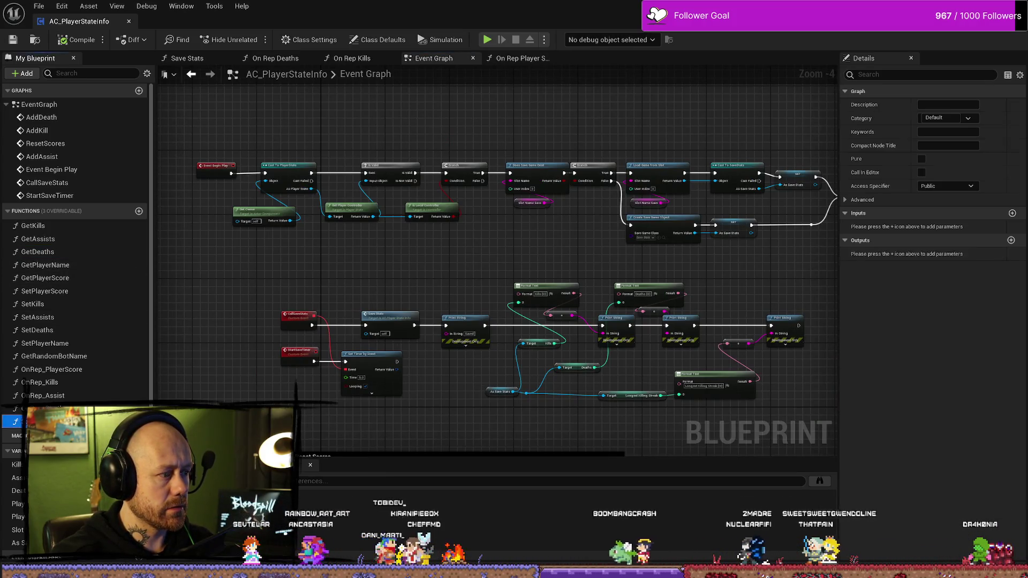
double_click(390, 315)
- Move Save Game to Slot, As Save Stats and Slot Name Save right, then open the Content Drawer
drag(448, 144, 615, 252)
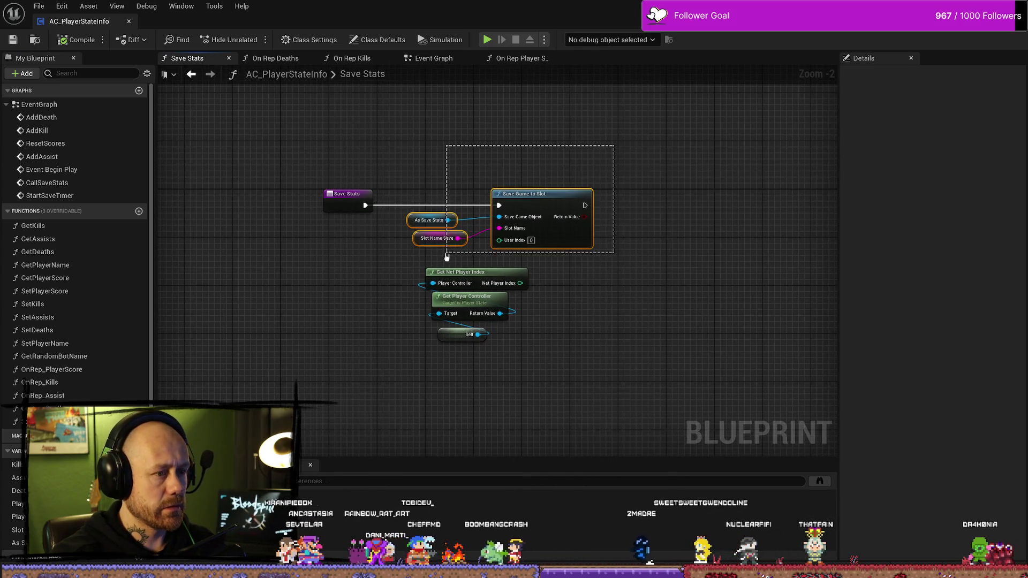
drag(535, 194, 687, 193)
click(346, 200)
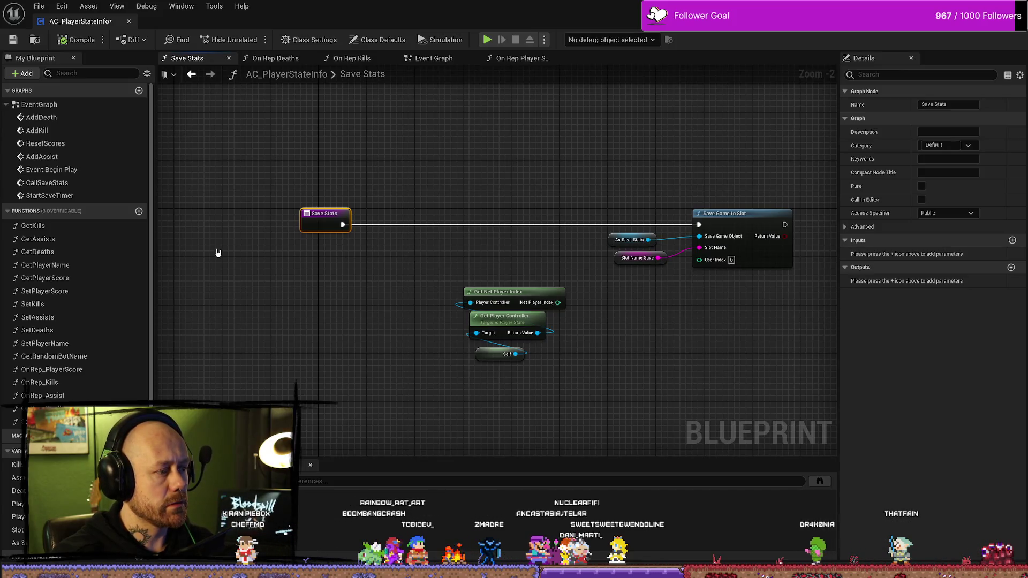
key(ctrl+space)
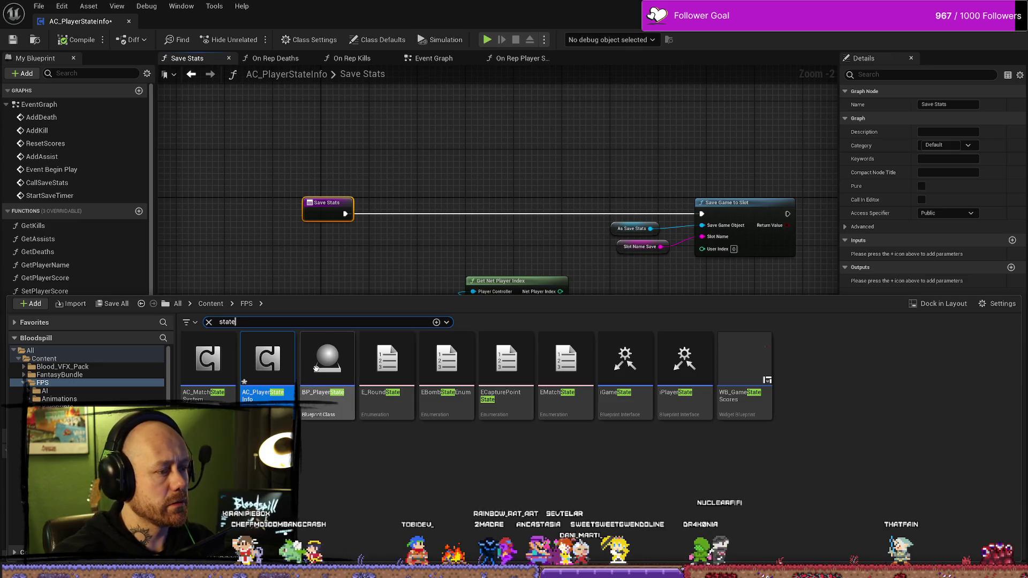
- Open BP_PlayerState, inspect its AC_KillStreak component, and compare it with AC_PlayerStateInfo's Save Stats graph
double_click(316, 368)
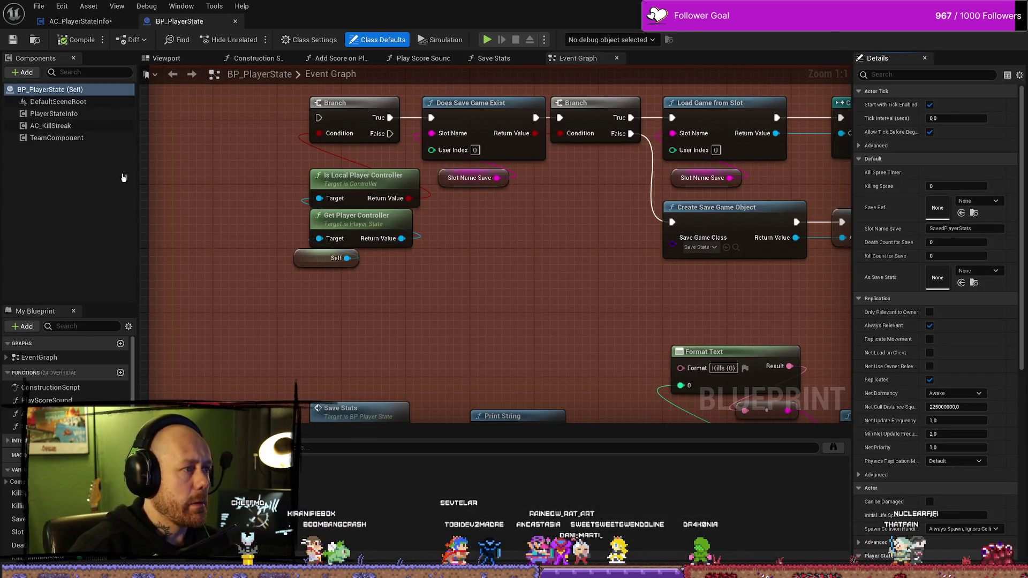
click(51, 126)
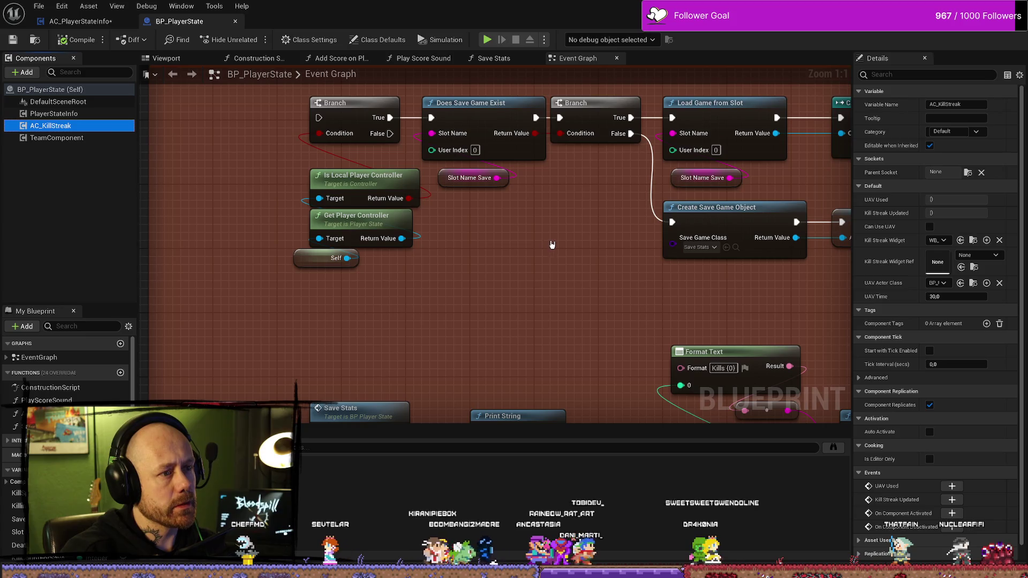
scroll(550, 245, down, 2)
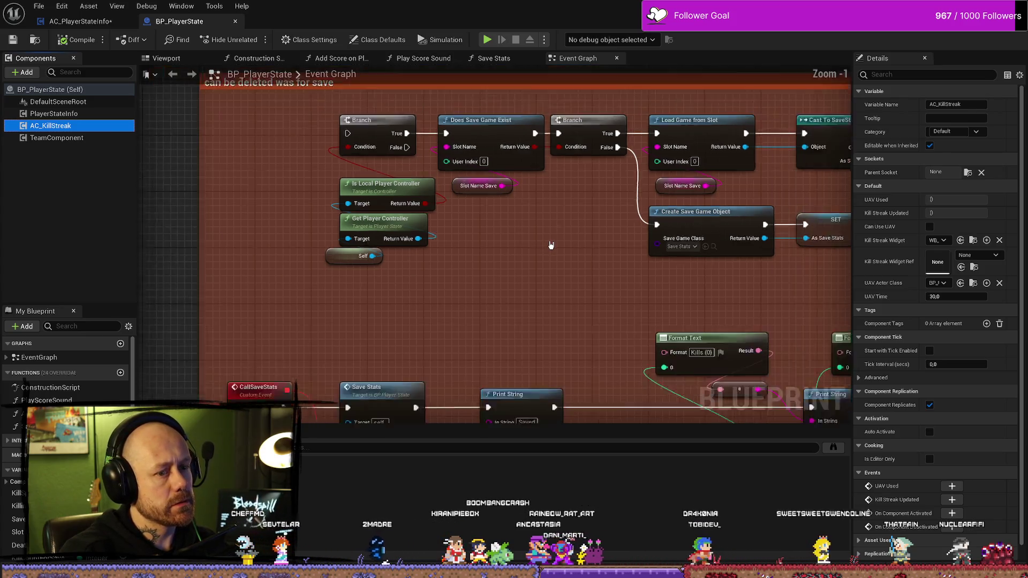
scroll(553, 253, down, 1)
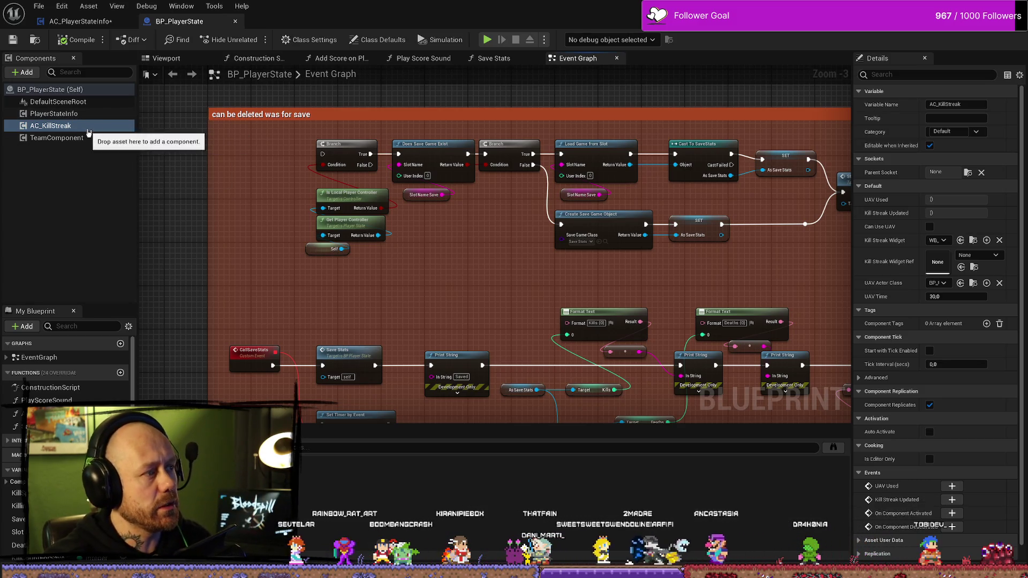
click(98, 23)
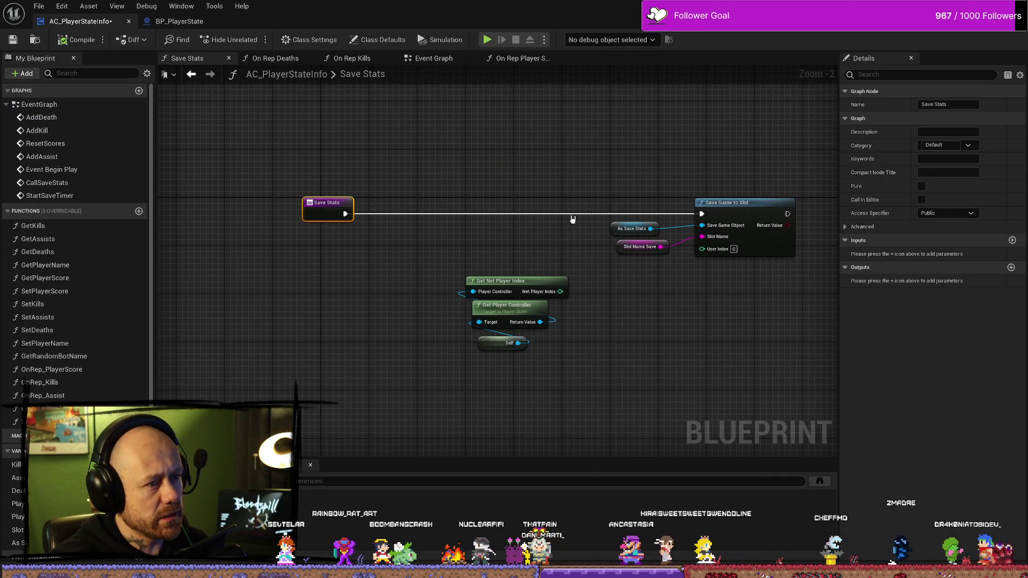
drag(554, 185, 519, 184)
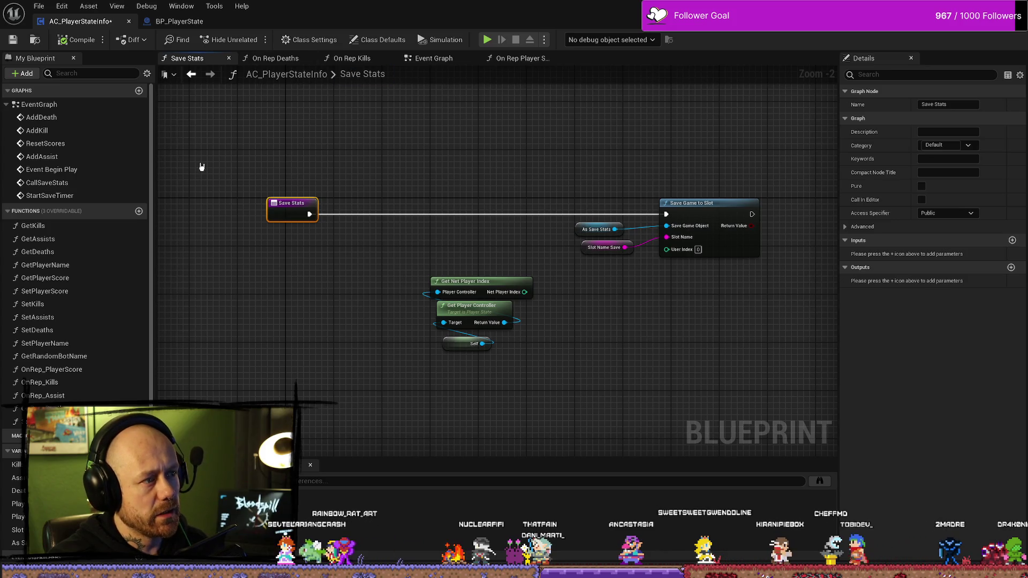
click(194, 29)
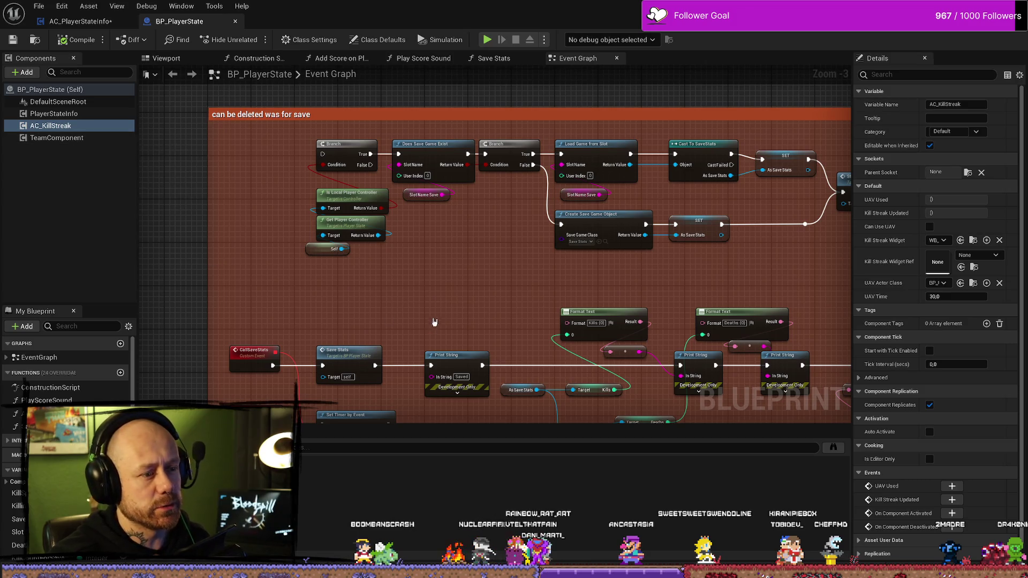
- Search BP_PlayerState's node list for 'killstrea' and close it without adding a node
right_click(453, 297)
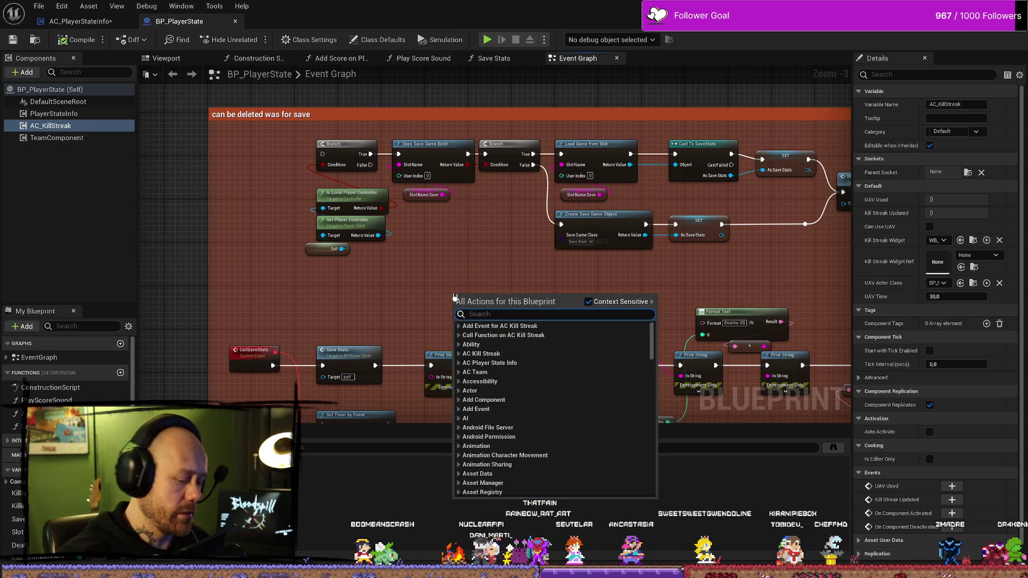
text(KILL)
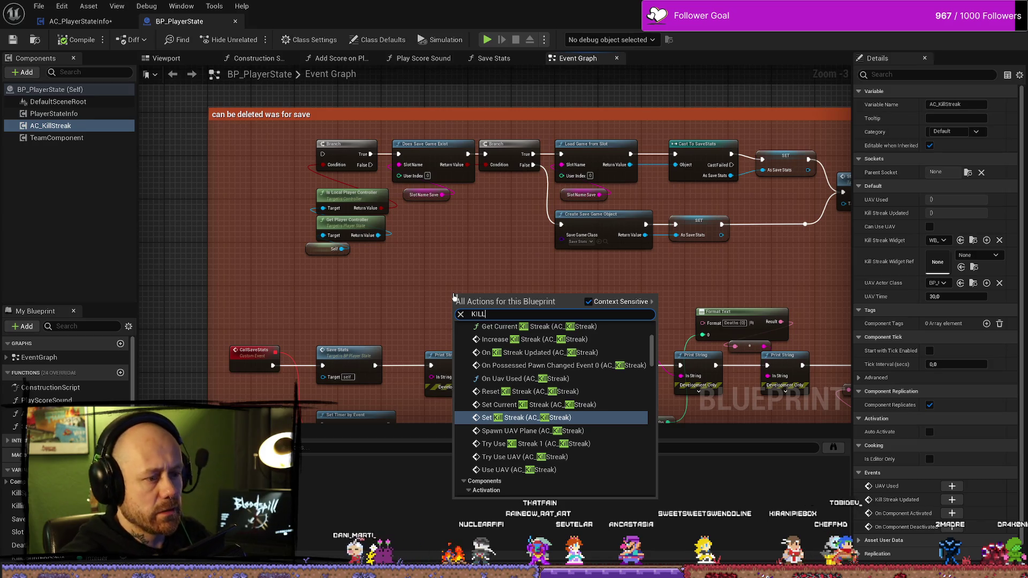
key(BackSpace)
key(BackSpace)
key(BackSpace)
text(k)
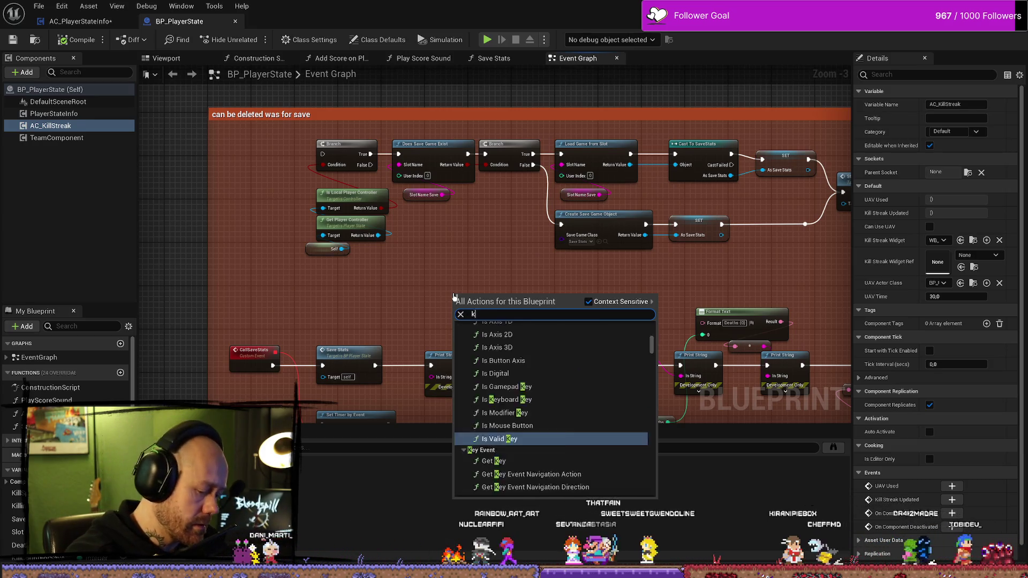
text(illstrea)
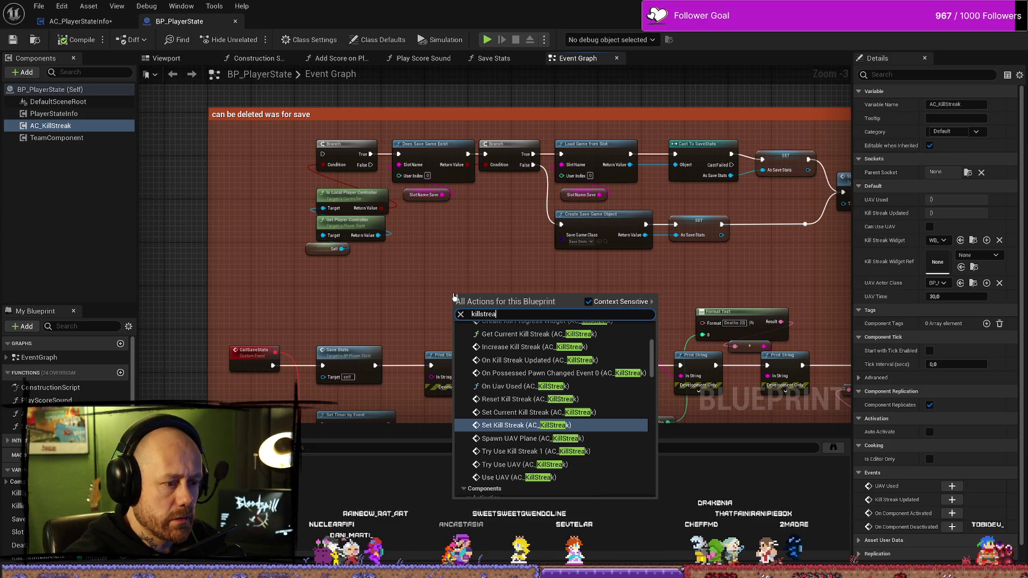
scroll(541, 423, down, 3)
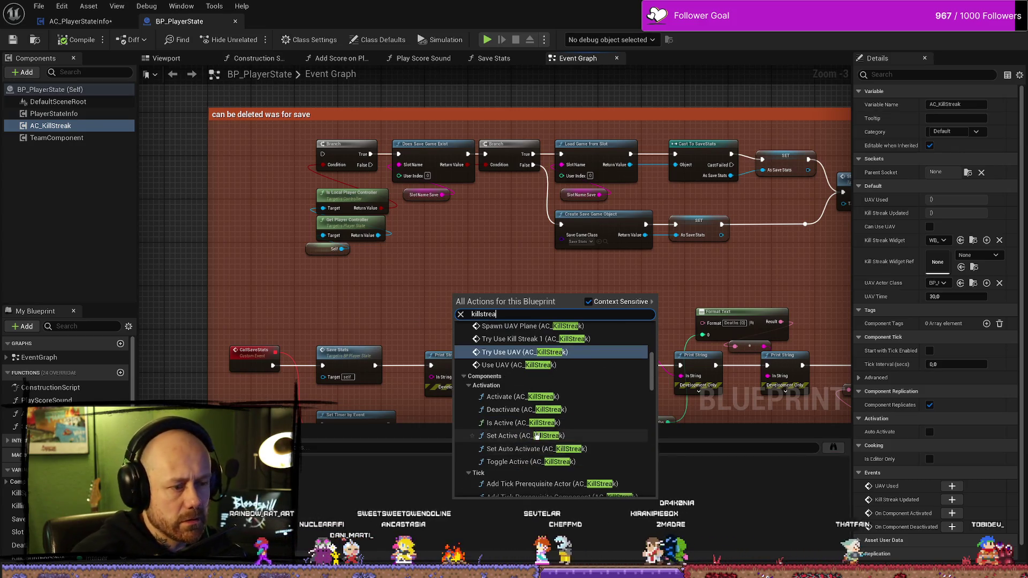
scroll(541, 422, down, 5)
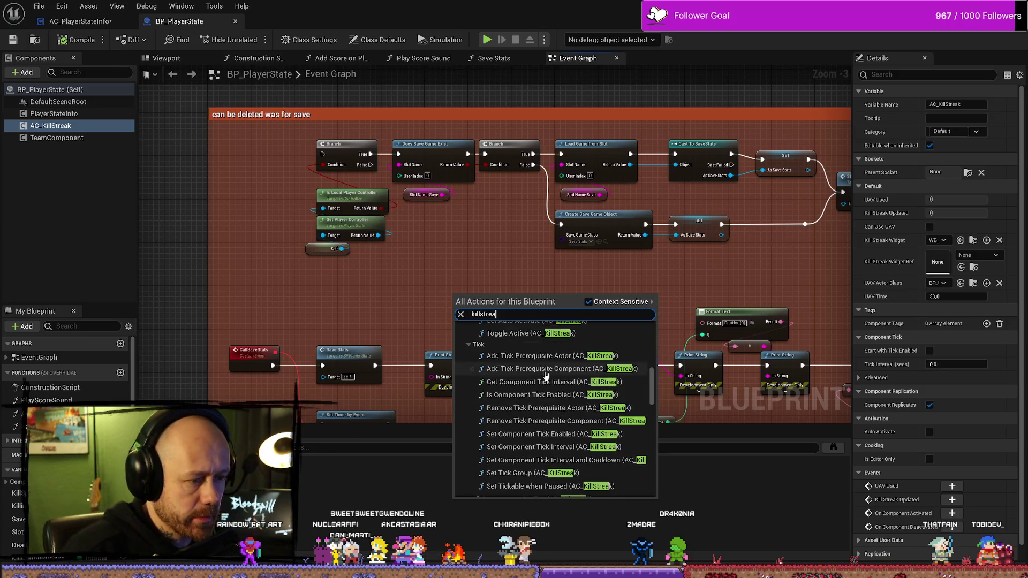
scroll(545, 375, up, 7)
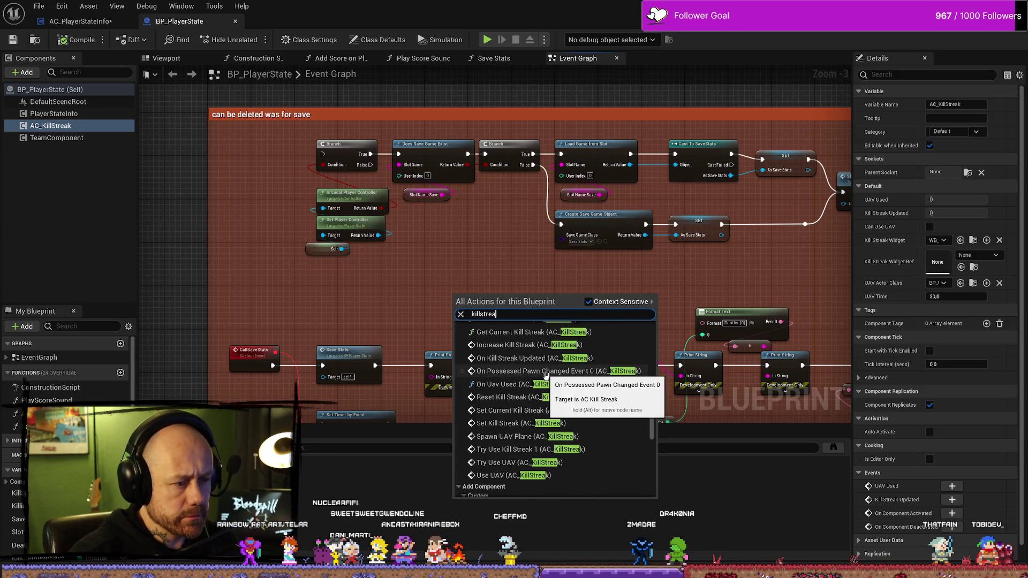
scroll(545, 377, down, 10)
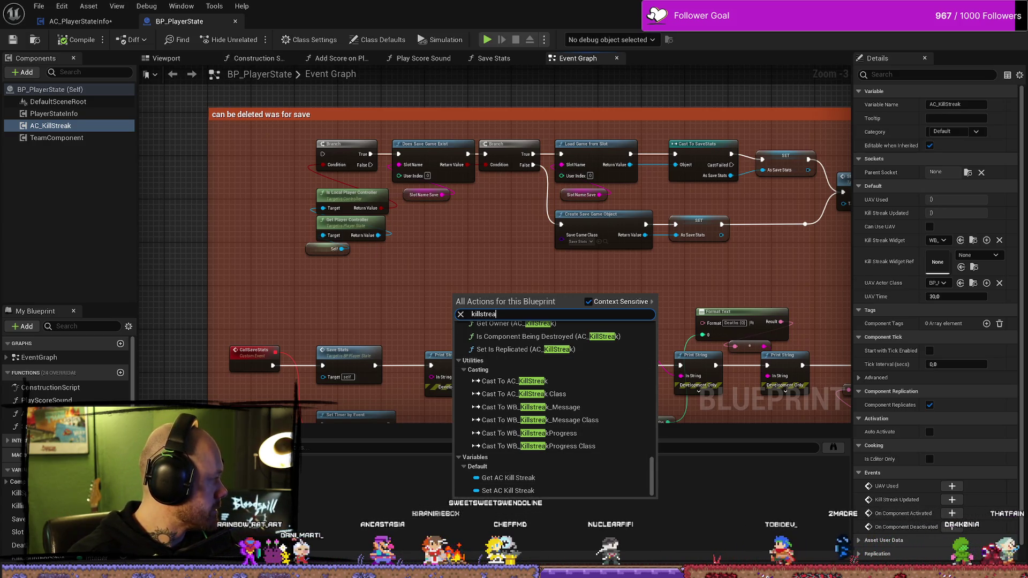
key(Escape)
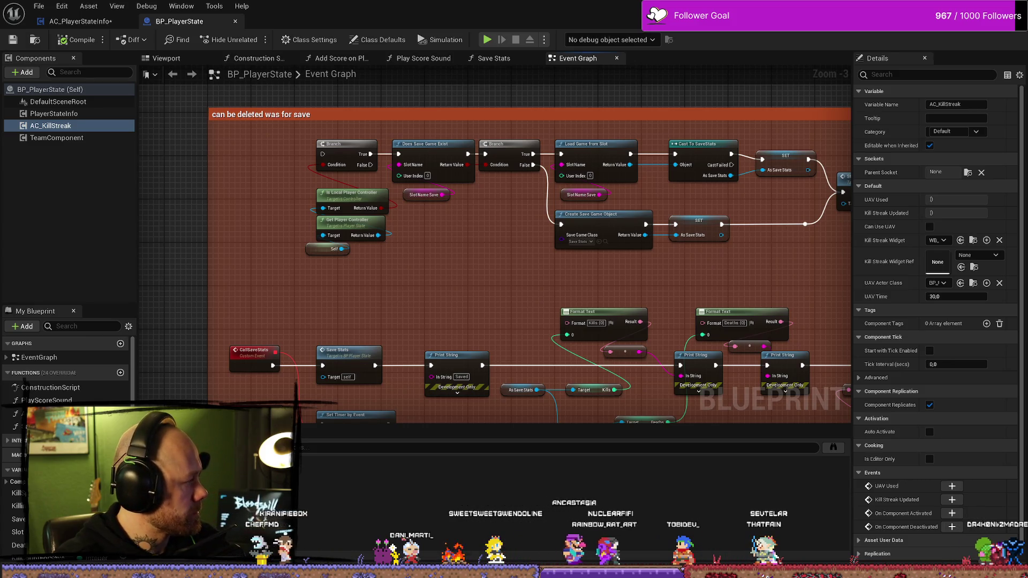
- Search again for 'get killstre', then return to AC_PlayerStateInfo's Save Stats graph's action list
right_click(409, 289)
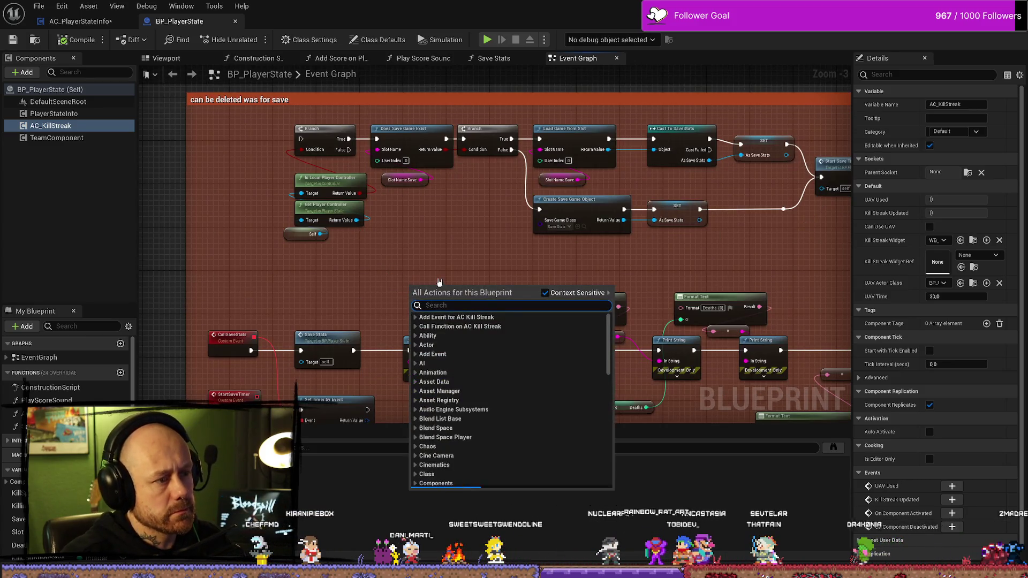
text(get)
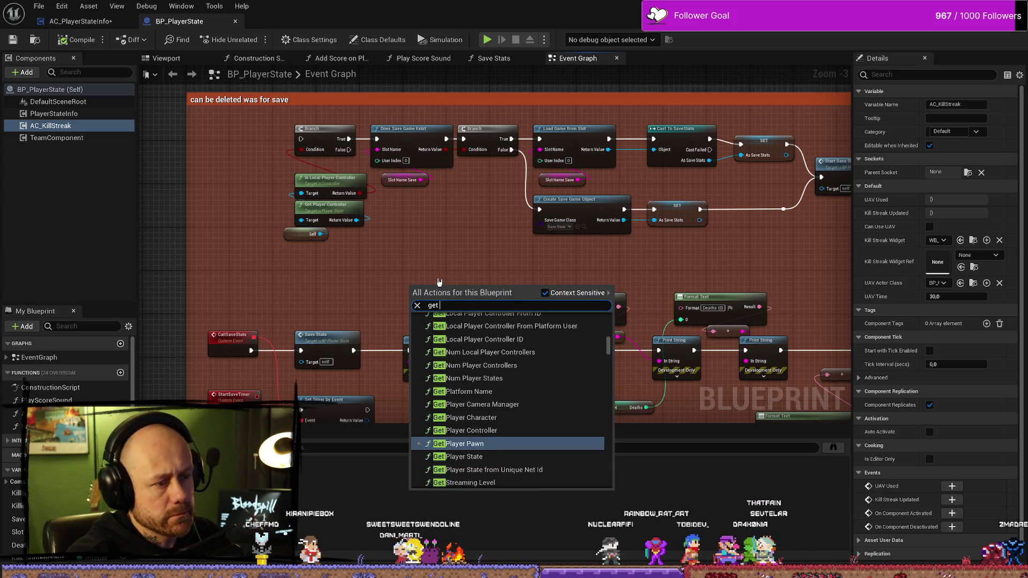
text( killstre)
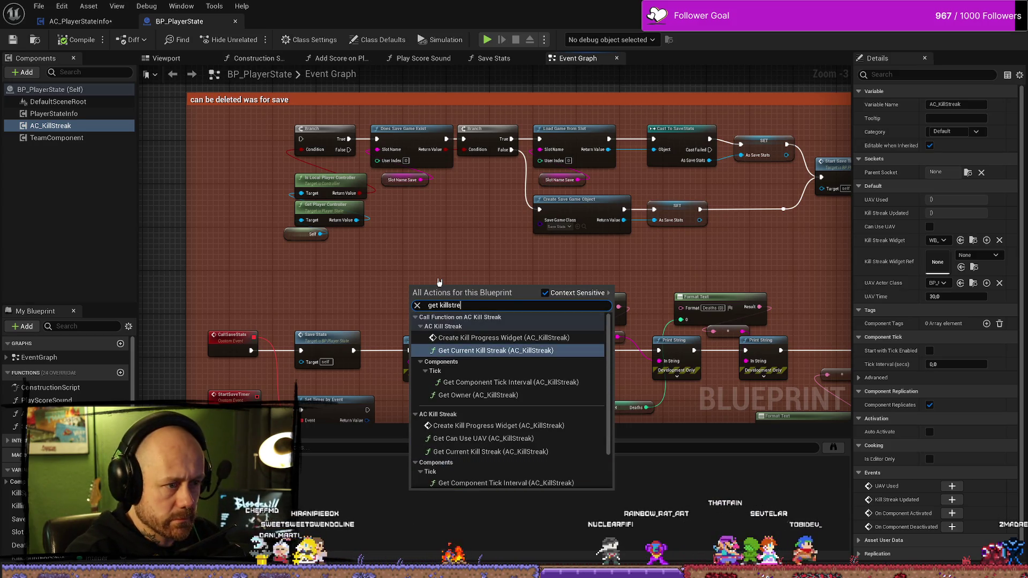
scroll(539, 419, down, 3)
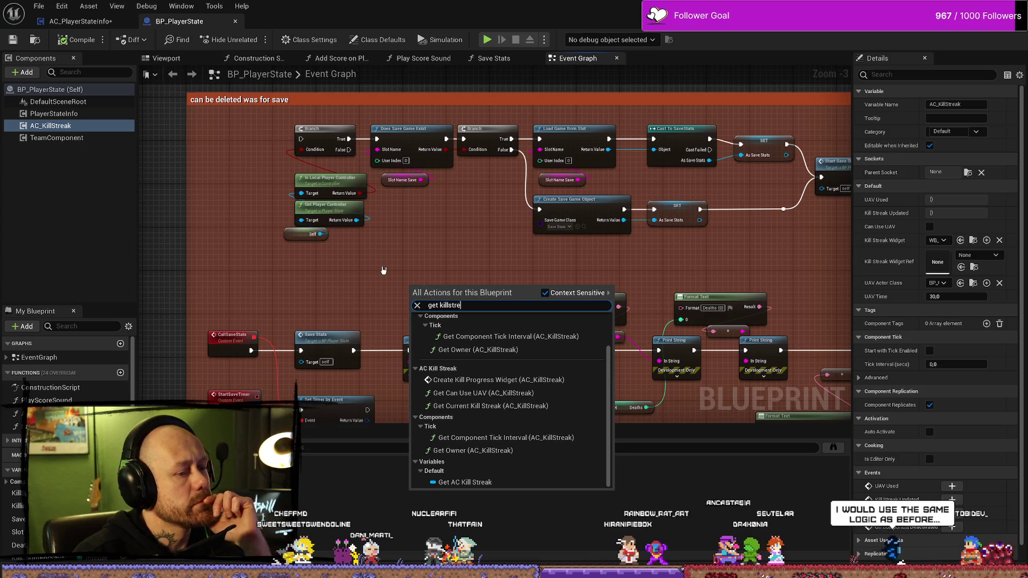
key(Escape)
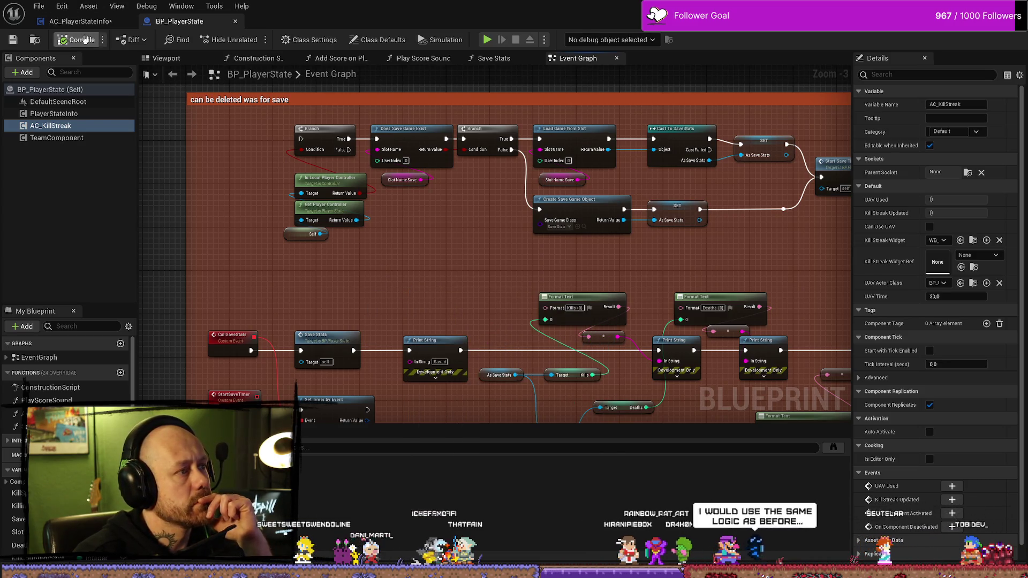
click(81, 21)
right_click(371, 347)
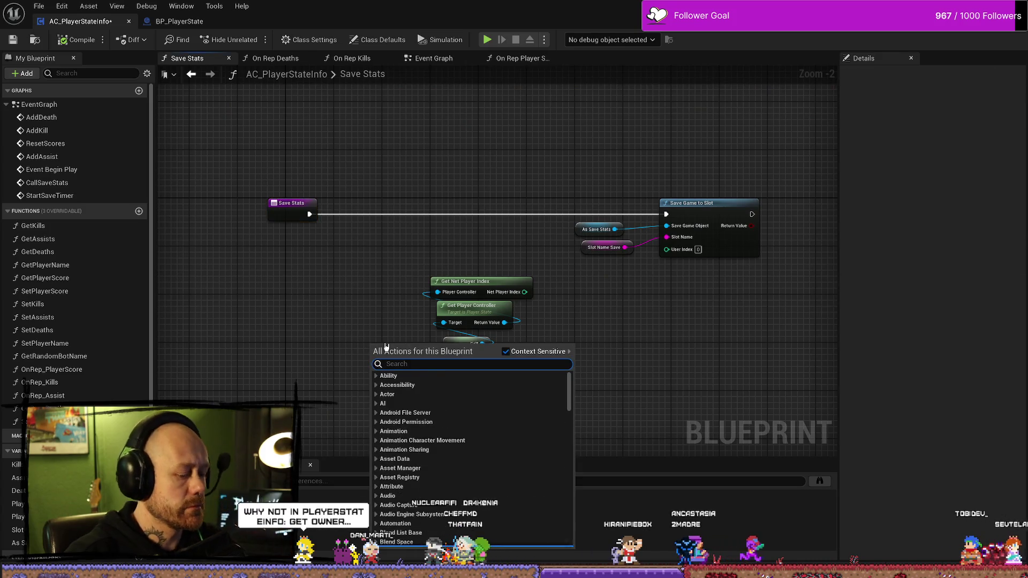
text(get kill)
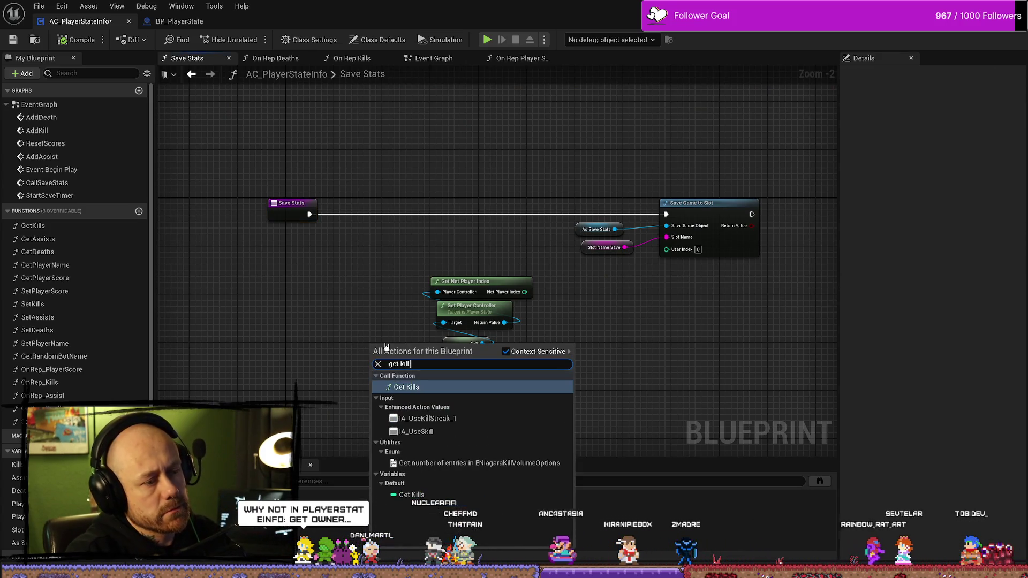
text(stre)
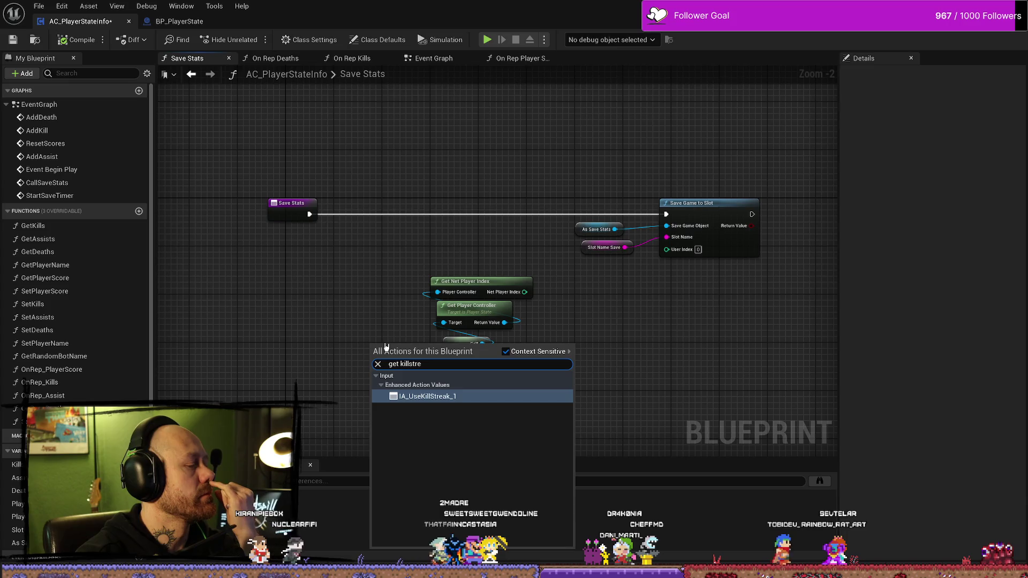
key(BackSpace)
key(BackSpace)
key(BackSpace)
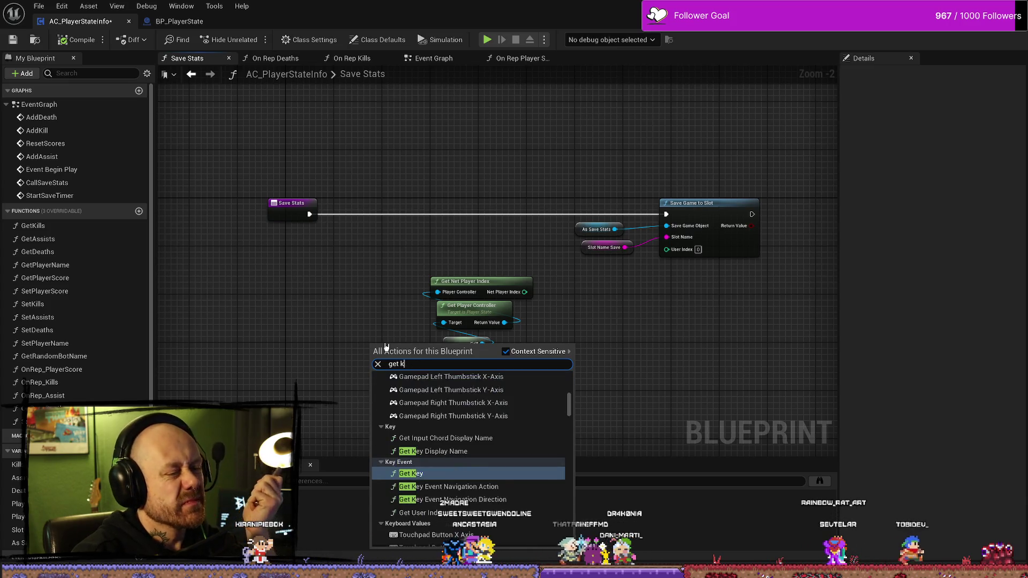
- Move Save Stats left and shift Get Net Player Index, Get Player Controller and Self down-right
click(398, 138)
drag(288, 223, 239, 221)
drag(335, 215, 411, 221)
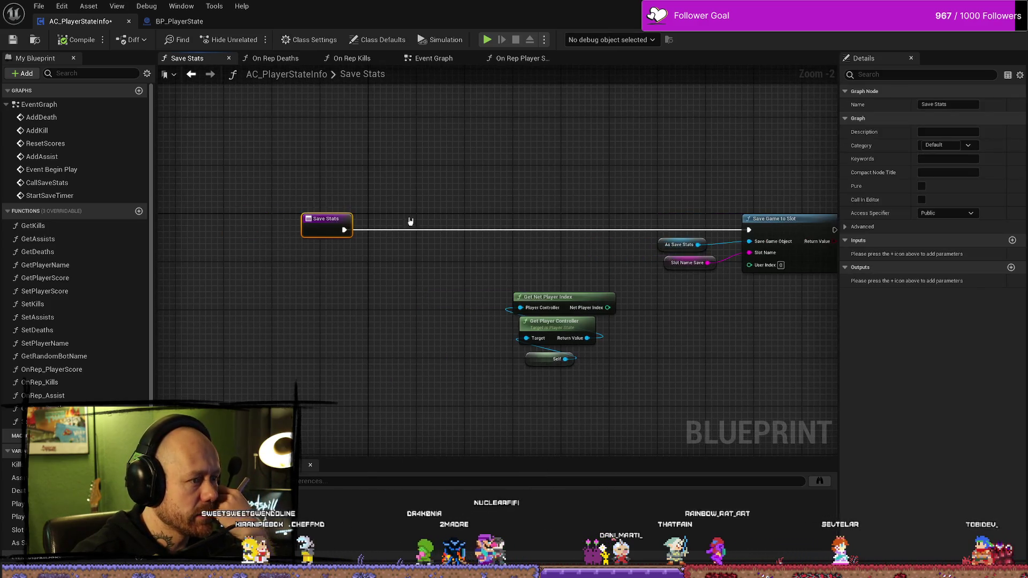
drag(626, 289, 514, 369)
drag(579, 306, 783, 336)
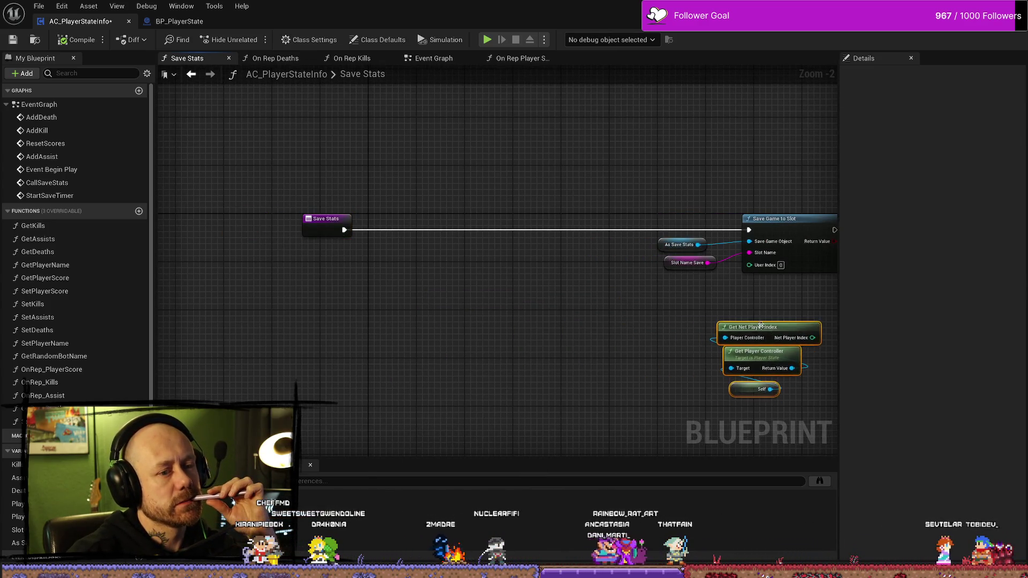
drag(351, 242, 420, 211)
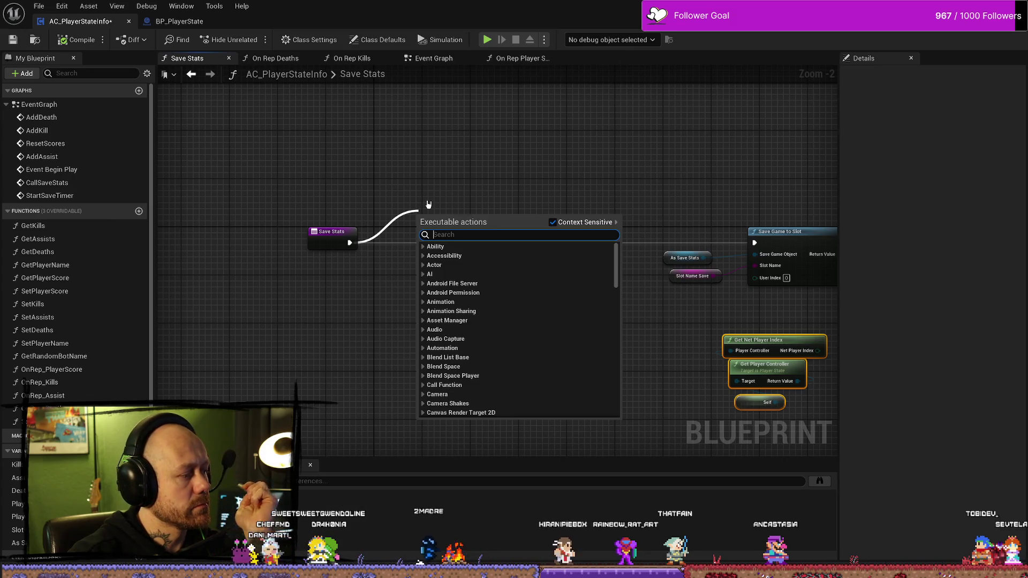
click(413, 310)
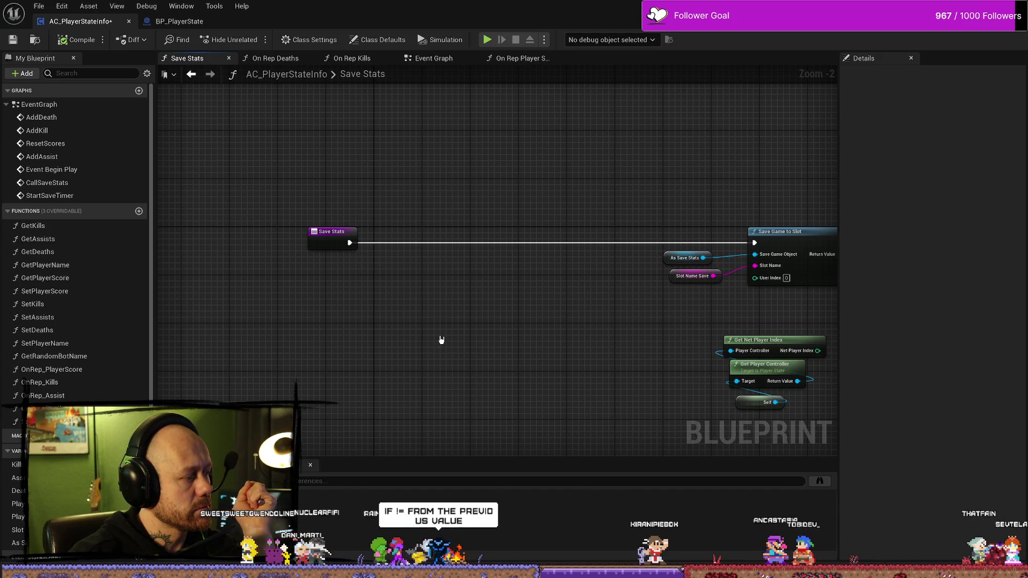
- Try 'cast' and 'get pl' searches in the action list, then go to the Event Graph
right_click(459, 355)
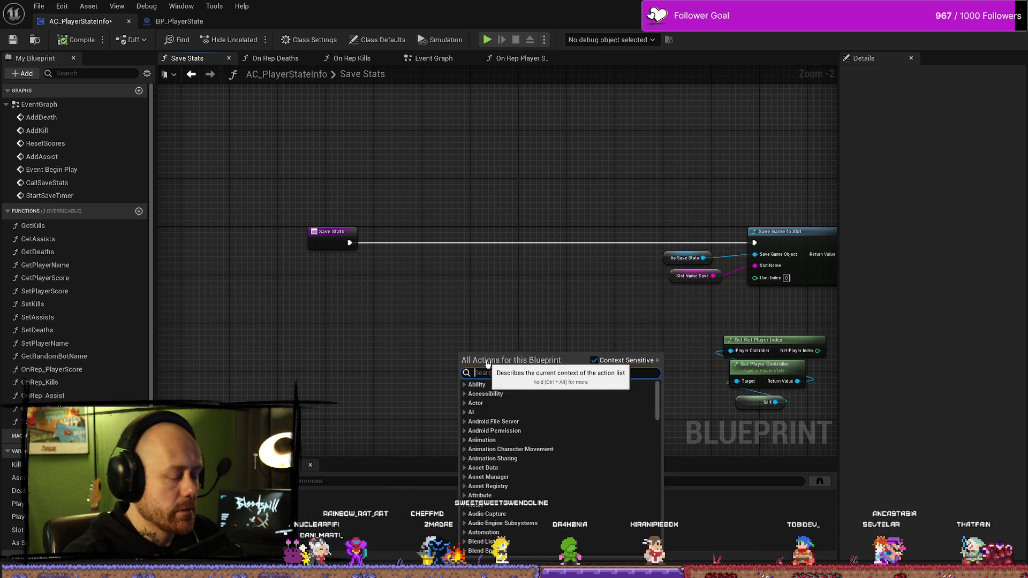
text(cast)
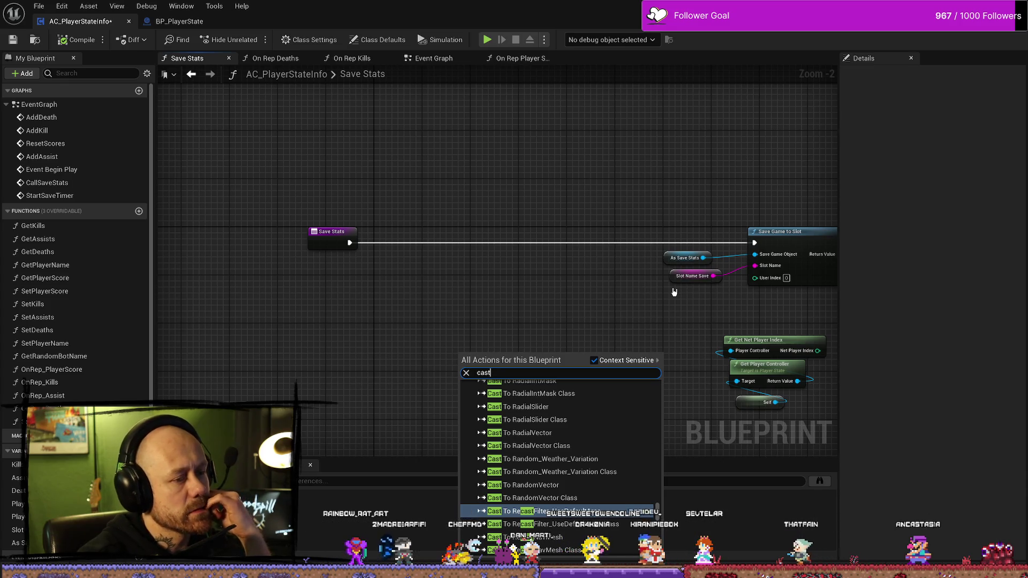
key(BackSpace)
key(BackSpace)
key(BackSpace)
text(get pw)
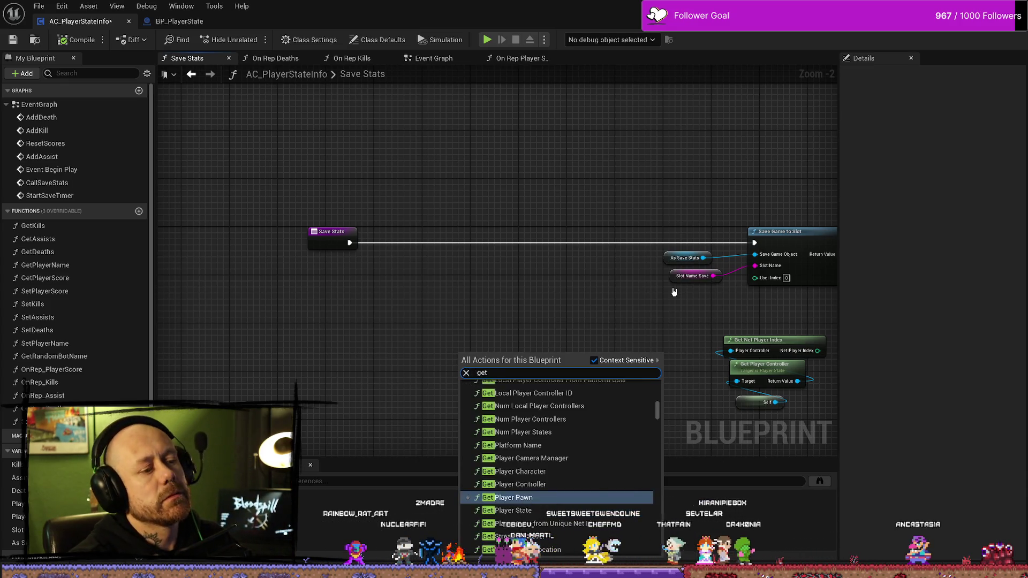
key(BackSpace)
text(l)
double_click(39, 104)
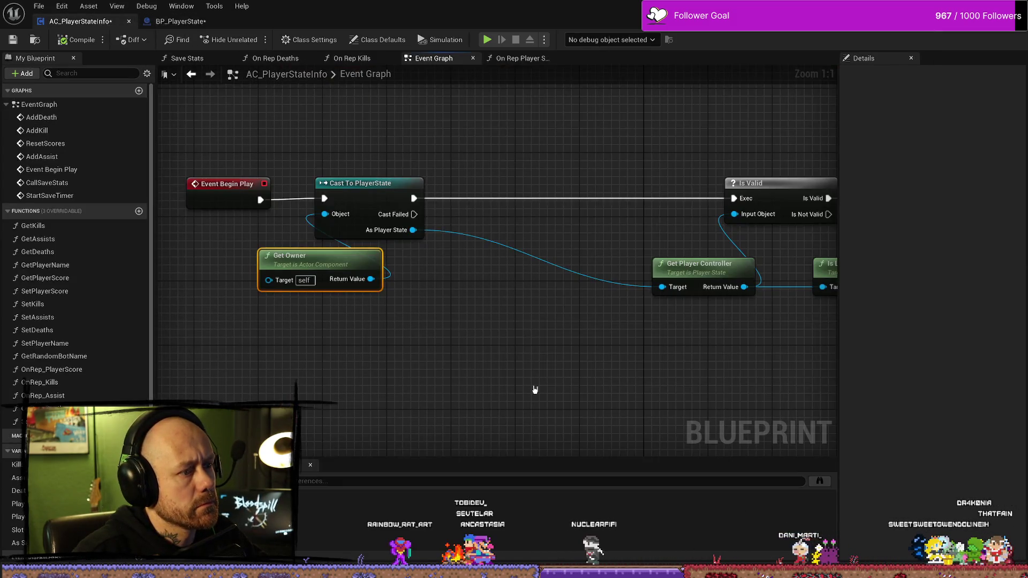
- Move Cast To PlayerState right and Get Owner down-left, then drag a new exec wire from Event Begin Play
click(529, 371)
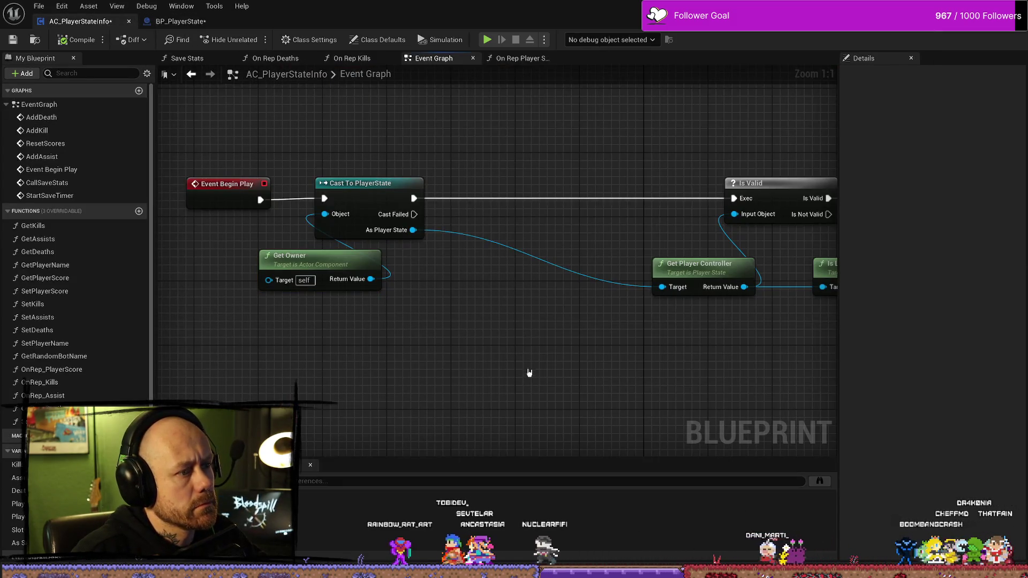
drag(537, 368, 546, 314)
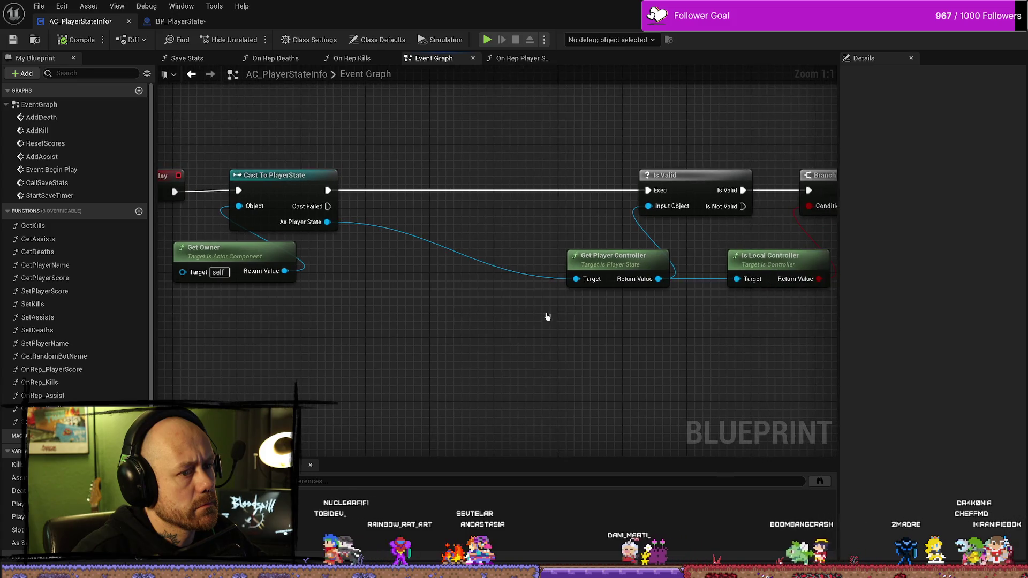
mouse_move(608, 280)
mouse_down()
mouse_move(497, 335)
mouse_move(511, 337)
mouse_up()
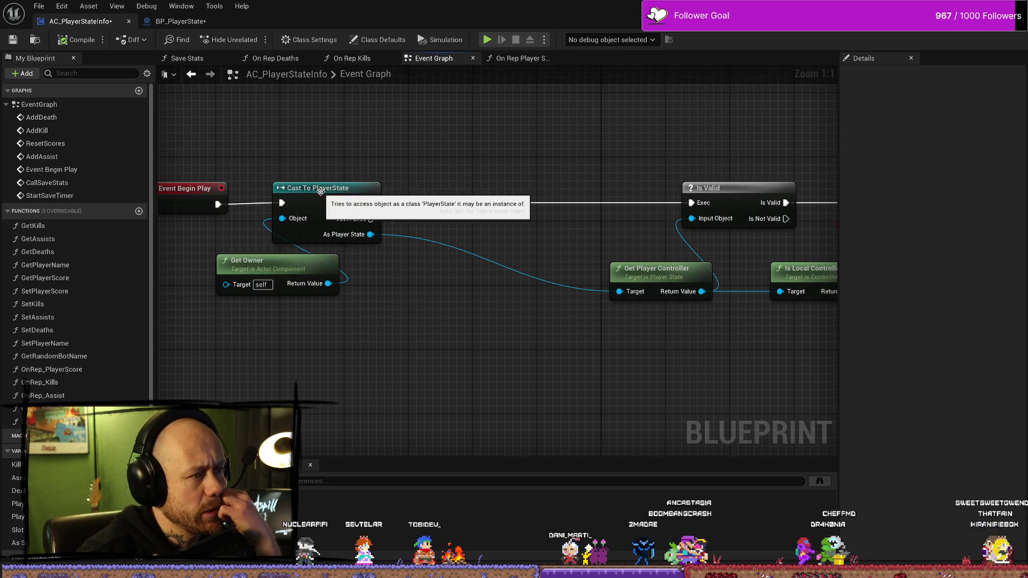
click(338, 196)
drag(338, 196, 381, 192)
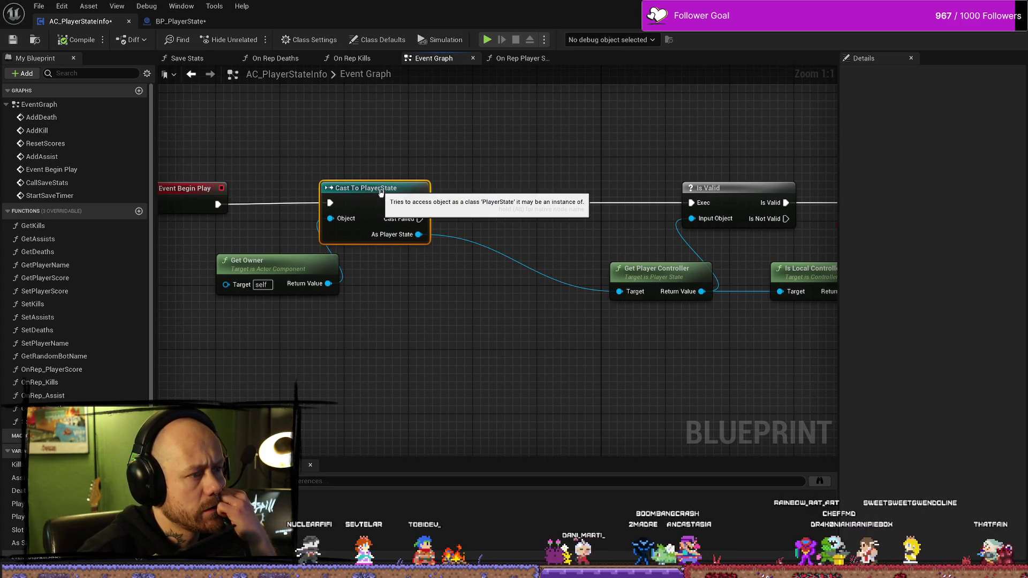
key(ctrl+z)
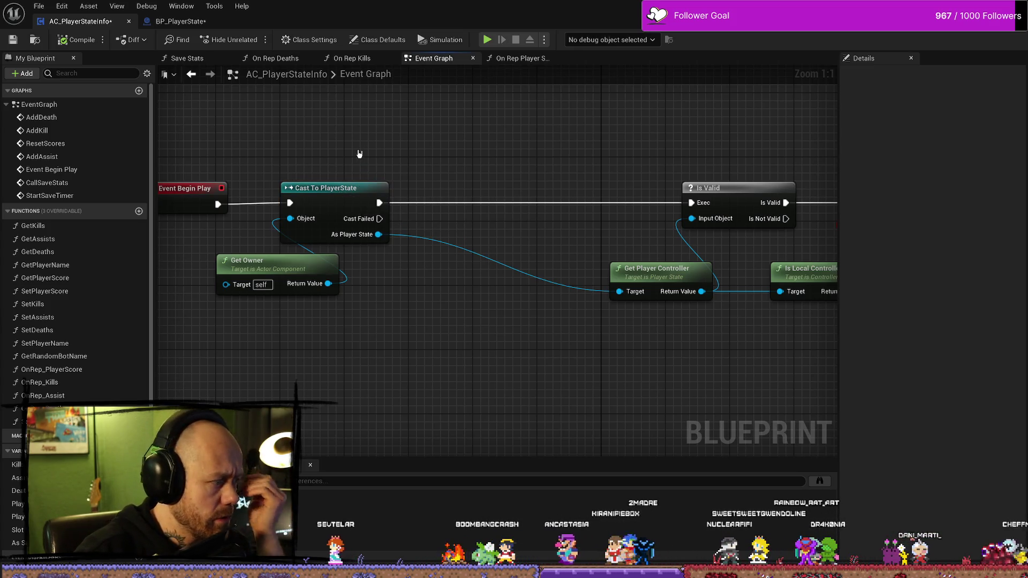
drag(328, 192, 376, 191)
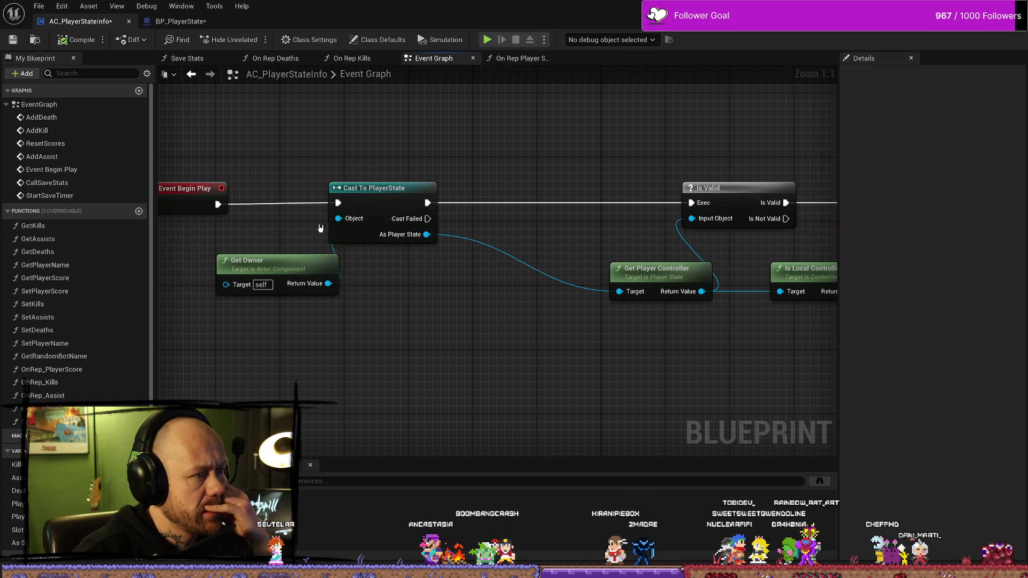
drag(293, 265, 267, 282)
click(375, 188)
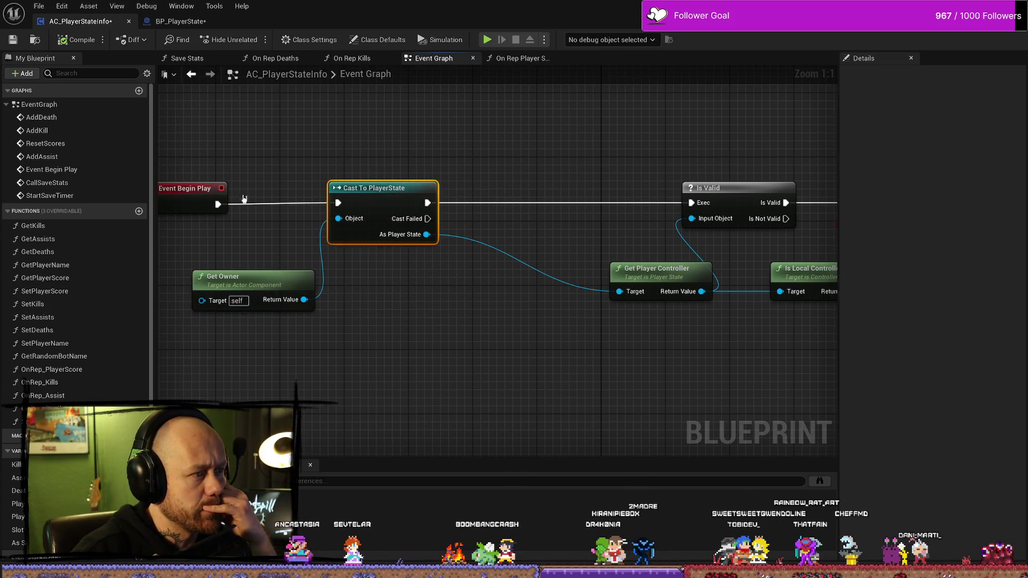
drag(242, 231, 319, 158)
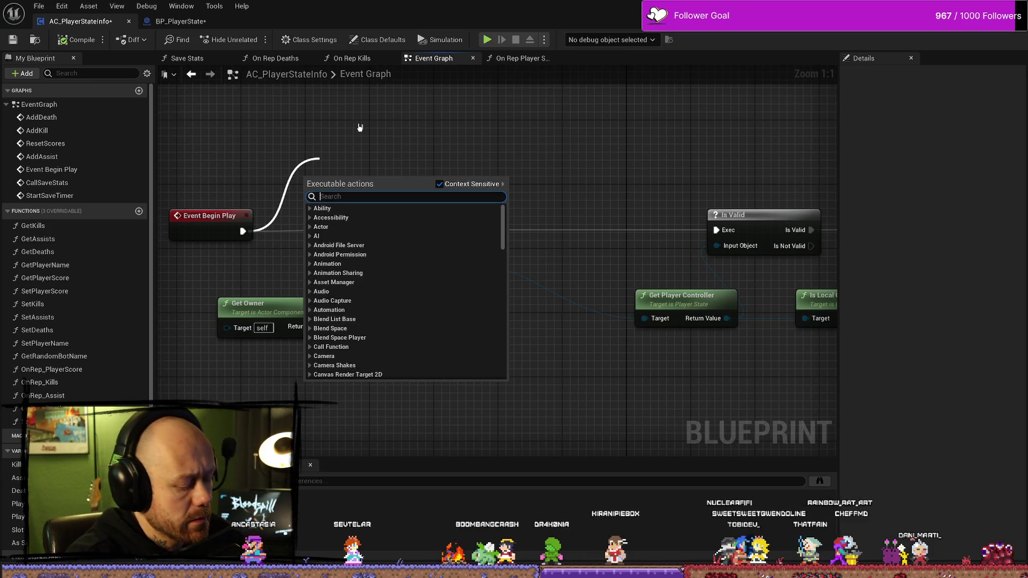
- Add a Cast To BP_PlayerState after Event Begin Play and feed Get Owner into it
text(cast to b)
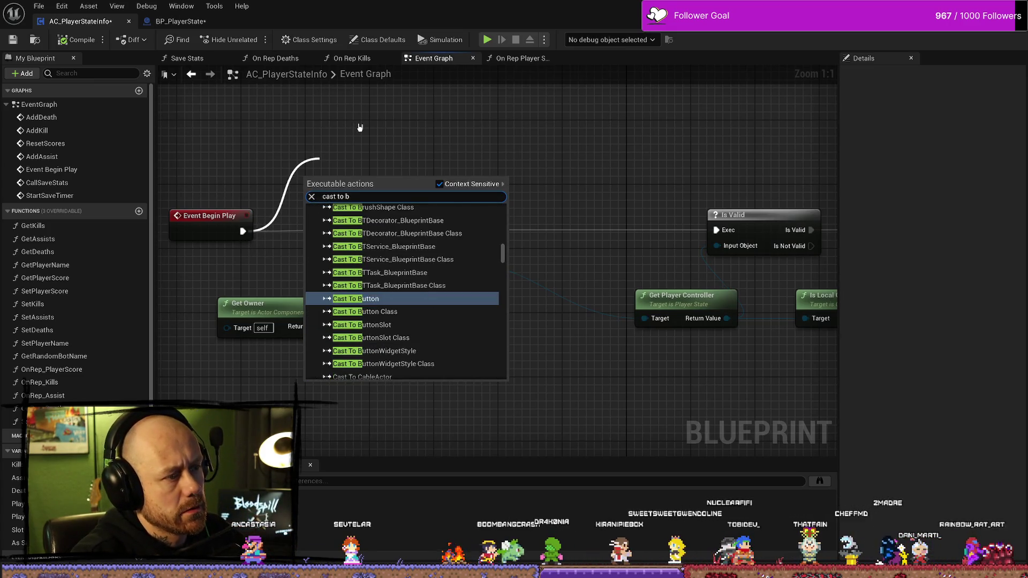
text(p pla)
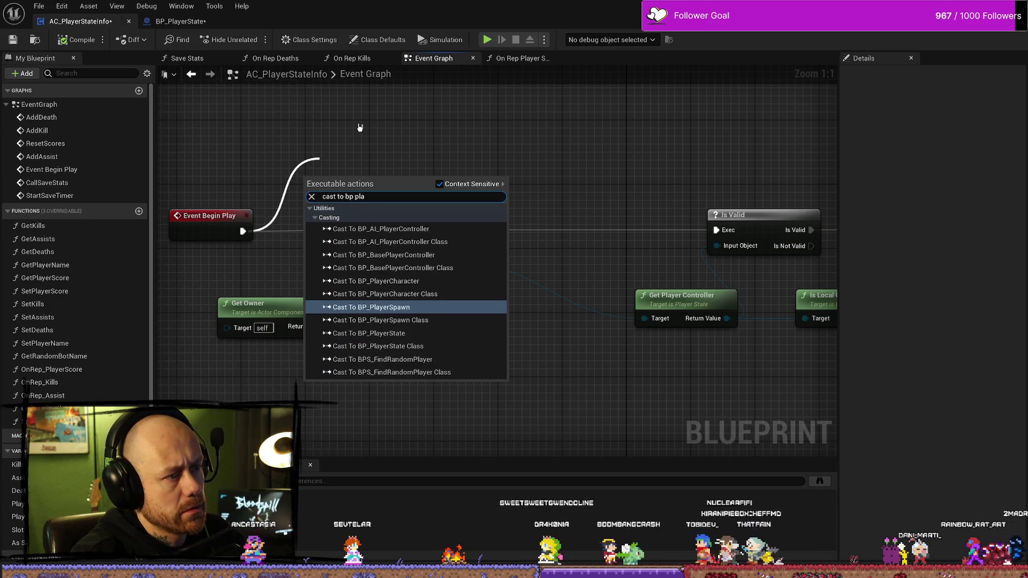
key(Down)
key(Down)
key(Return)
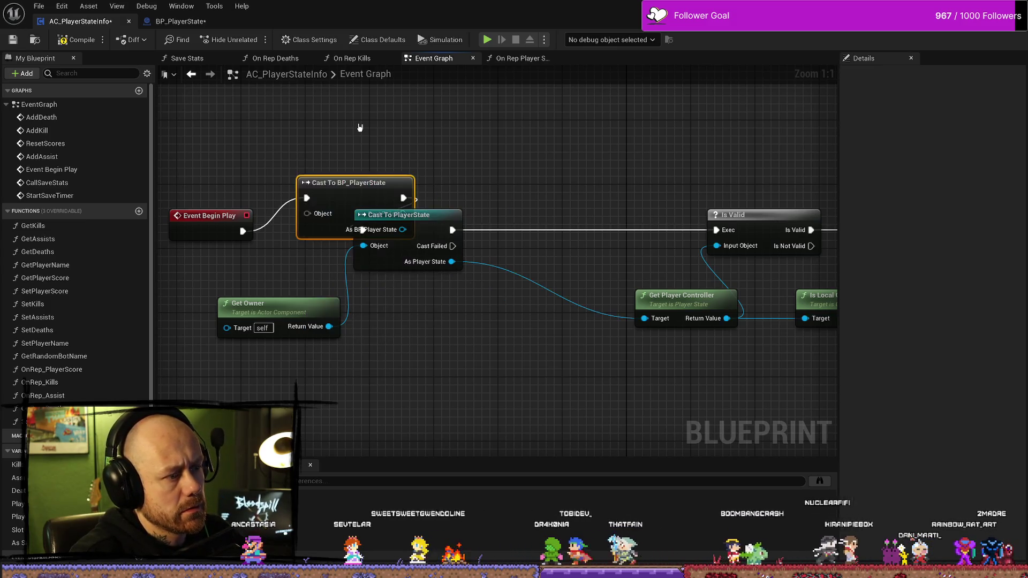
drag(347, 188, 323, 157)
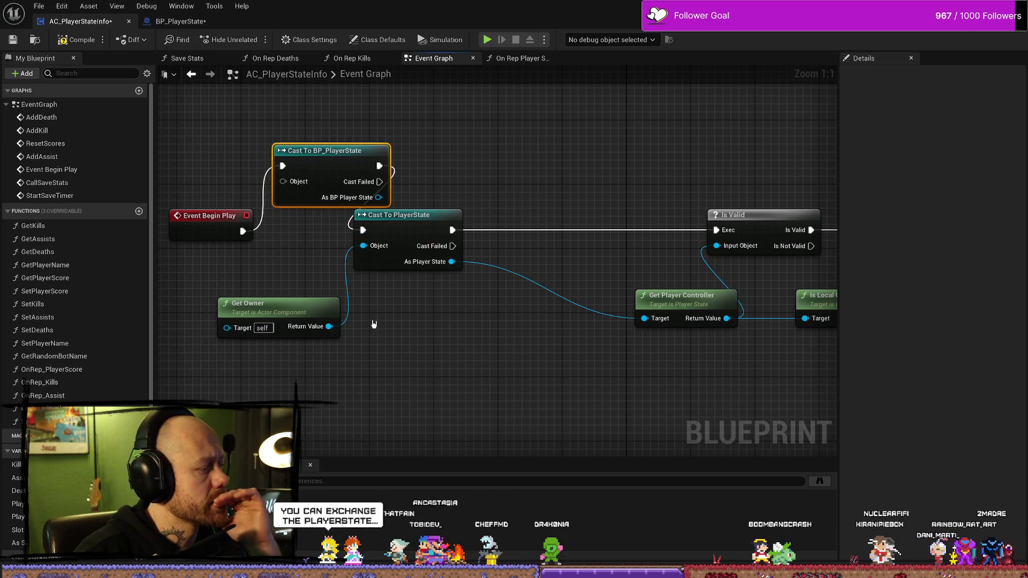
drag(330, 326, 283, 181)
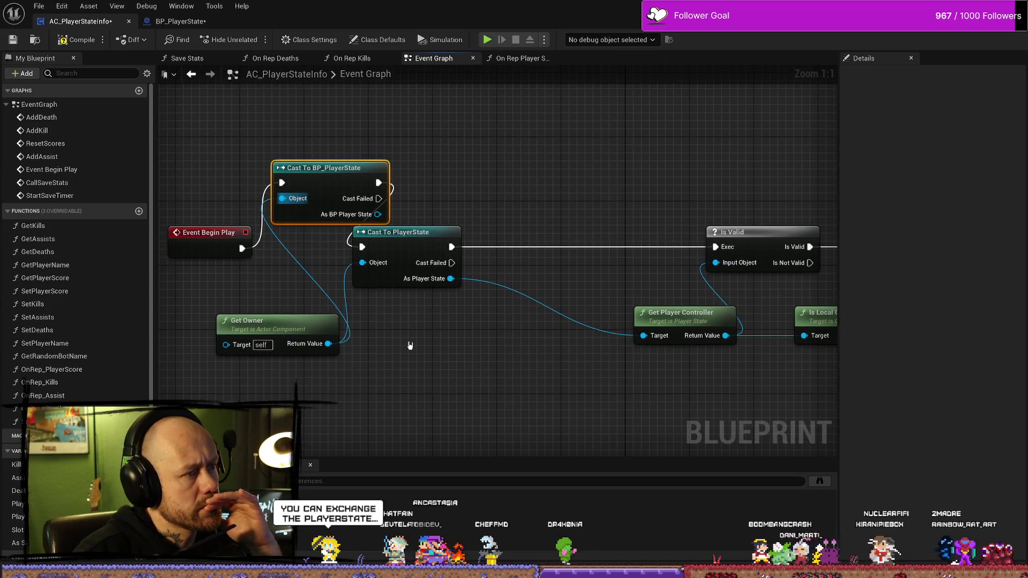
drag(375, 203, 432, 195)
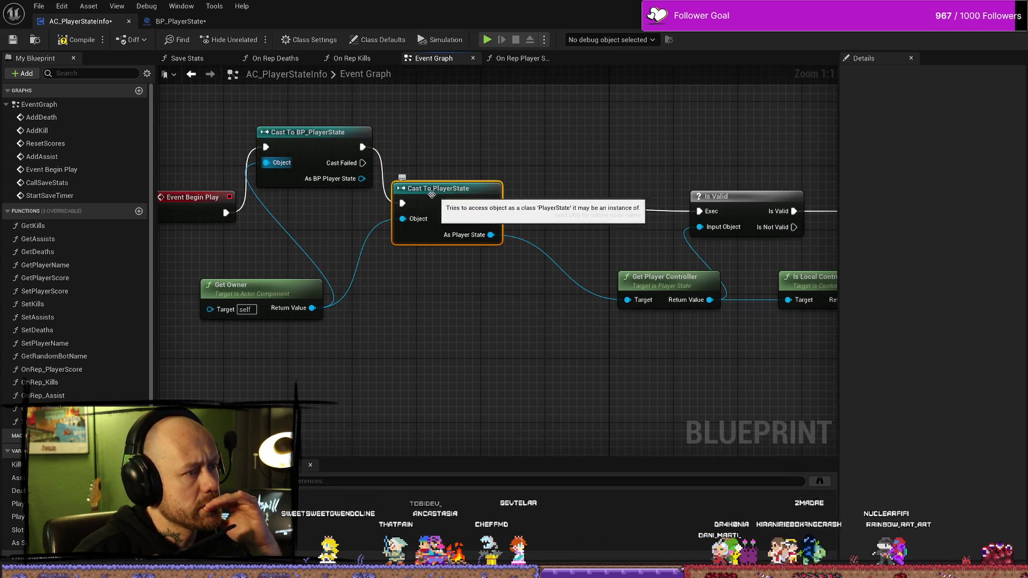
drag(316, 133, 303, 182)
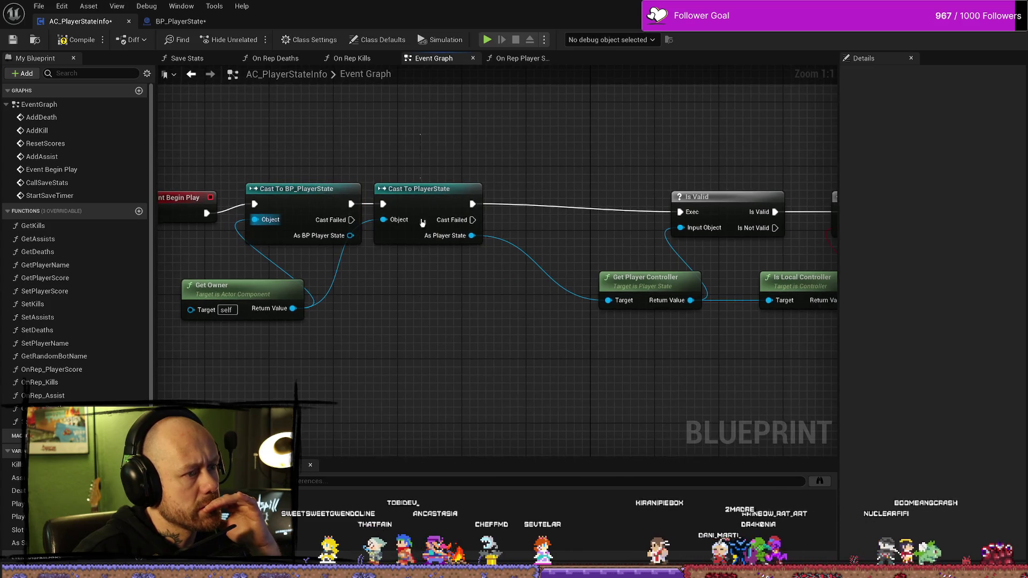
- Delete the old Cast To PlayerState and wire the new cast into Get Player Controller and Is Valid
click(422, 223)
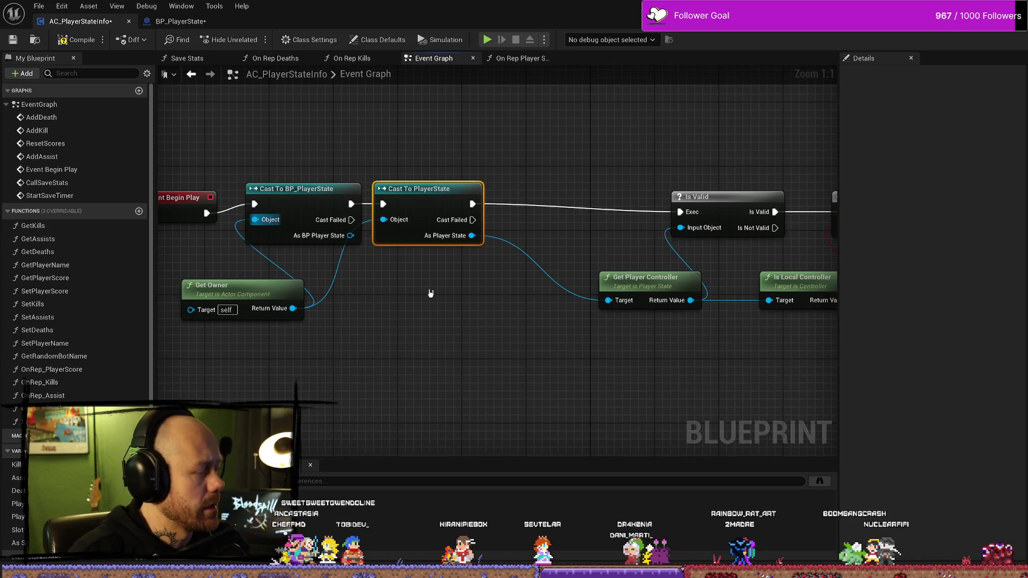
key(Delete)
drag(300, 189, 371, 180)
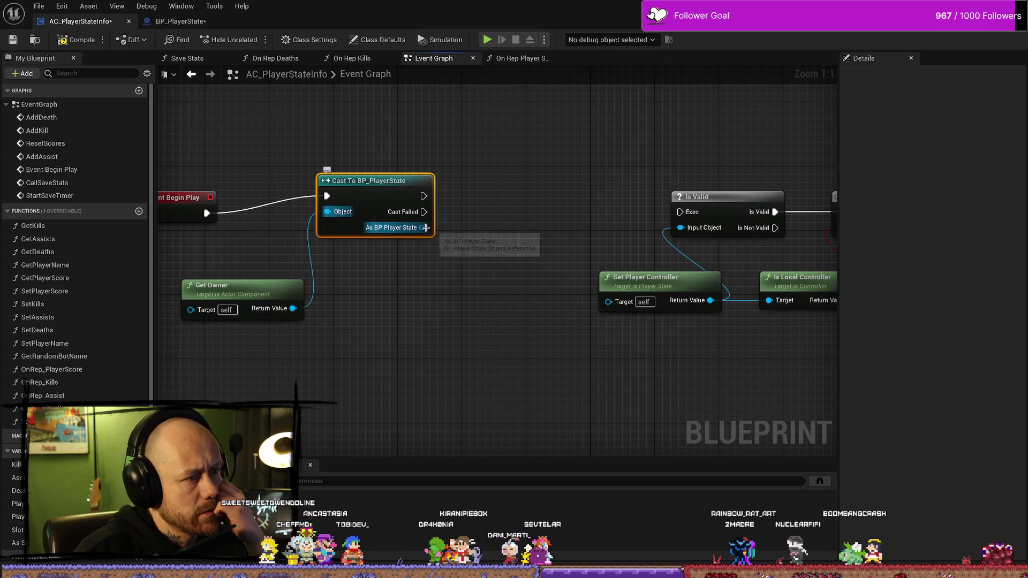
drag(426, 228, 613, 306)
drag(348, 211, 606, 227)
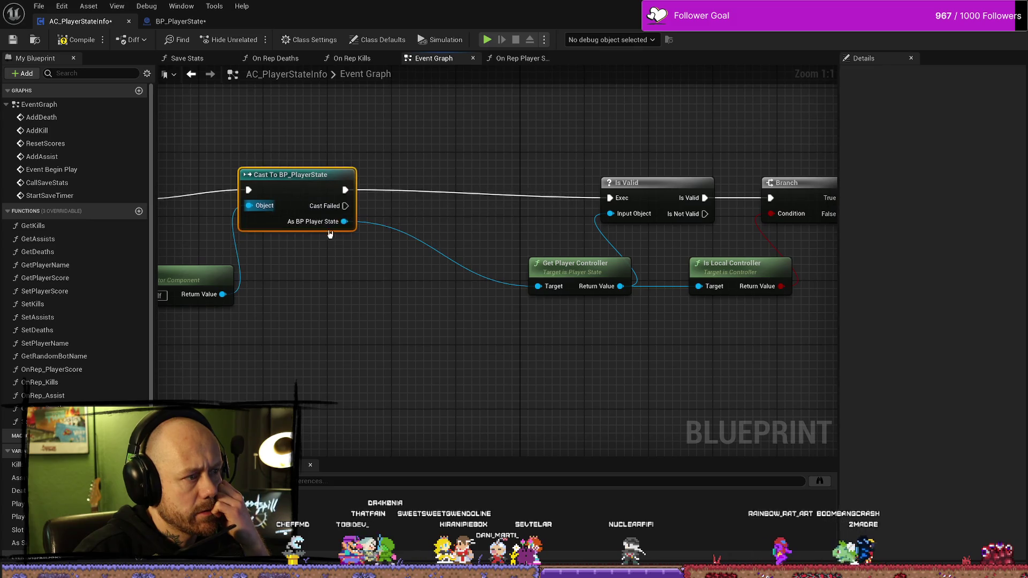
drag(301, 183, 292, 182)
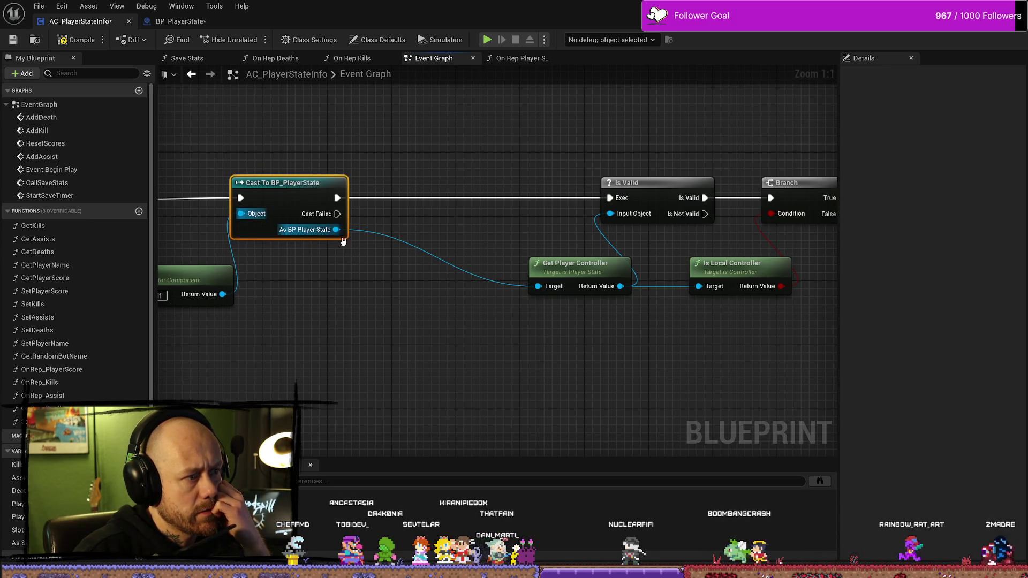
drag(337, 229, 374, 297)
text(get)
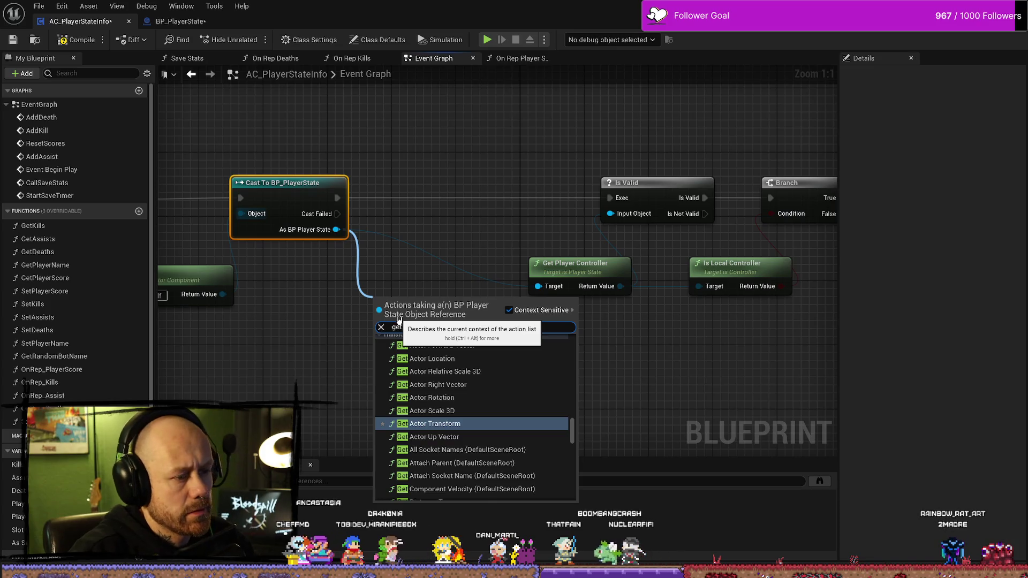
text( killst)
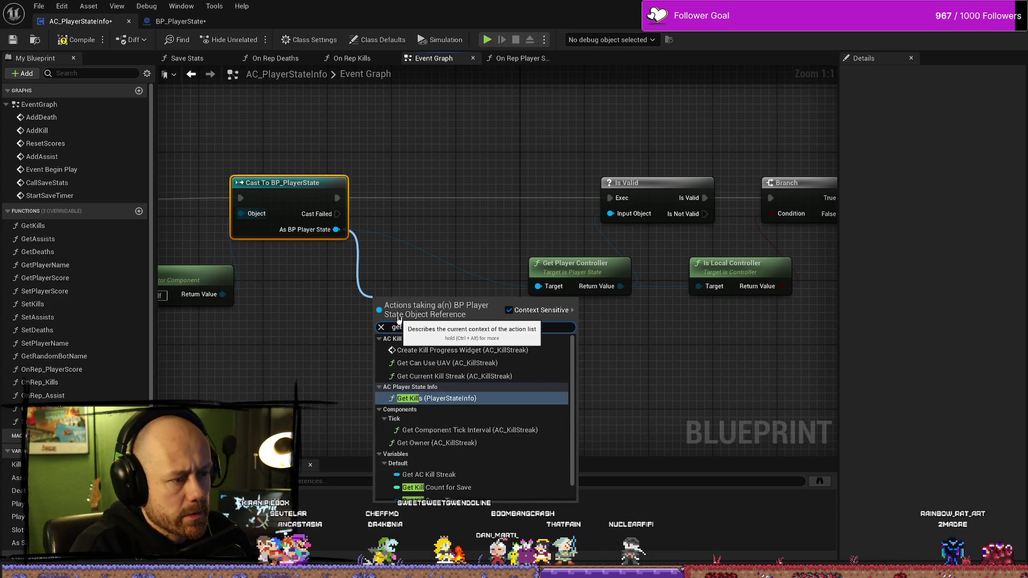
- Add Get AC Kill Streak from the cast result and promote it to an AC Kill Streak variable
click(437, 454)
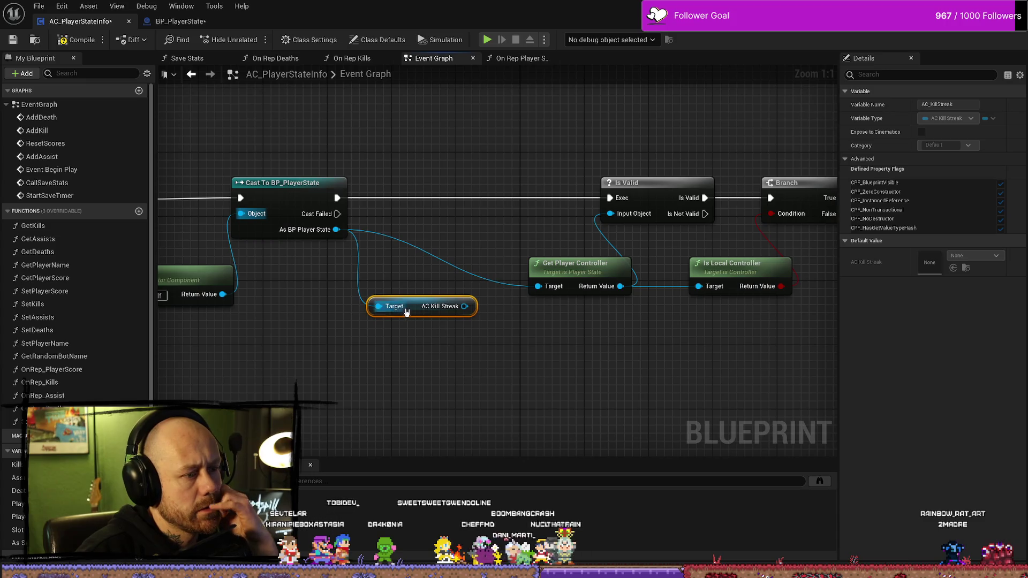
drag(415, 312, 392, 297)
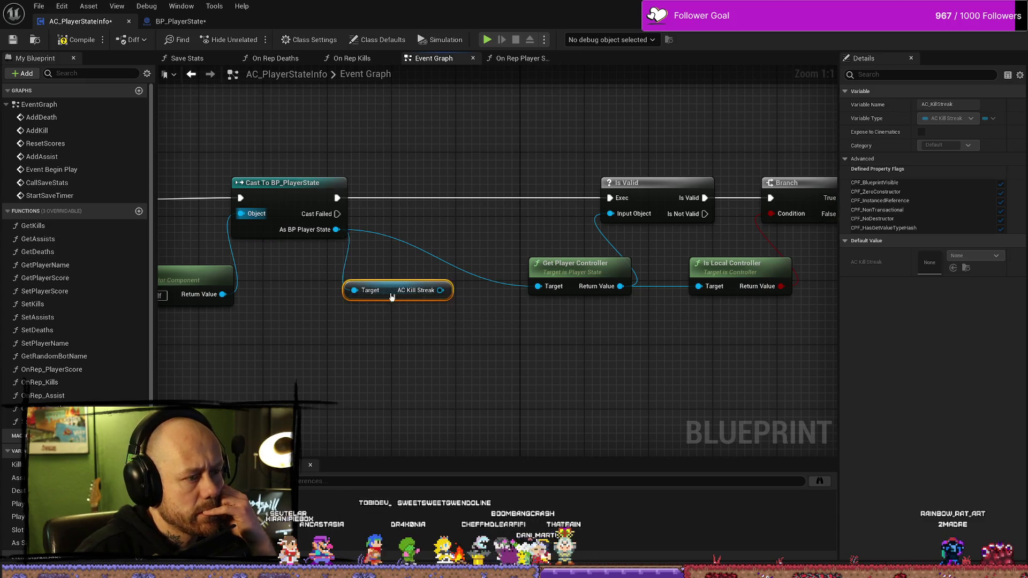
right_click(418, 296)
click(462, 315)
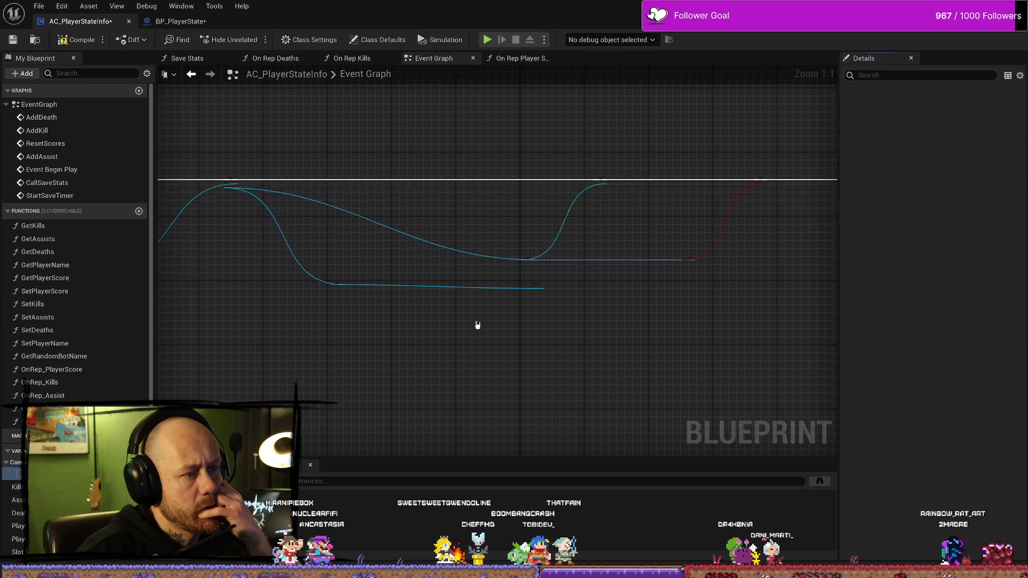
- Chain the AC Kill Streak SET node between the BP_PlayerState cast and Is Valid
mouse_move(577, 293)
mouse_down()
mouse_move(449, 228)
mouse_move(491, 264)
mouse_move(527, 266)
mouse_up()
mouse_move(586, 291)
mouse_down()
mouse_move(423, 217)
mouse_move(450, 200)
mouse_up()
drag(340, 214, 452, 200)
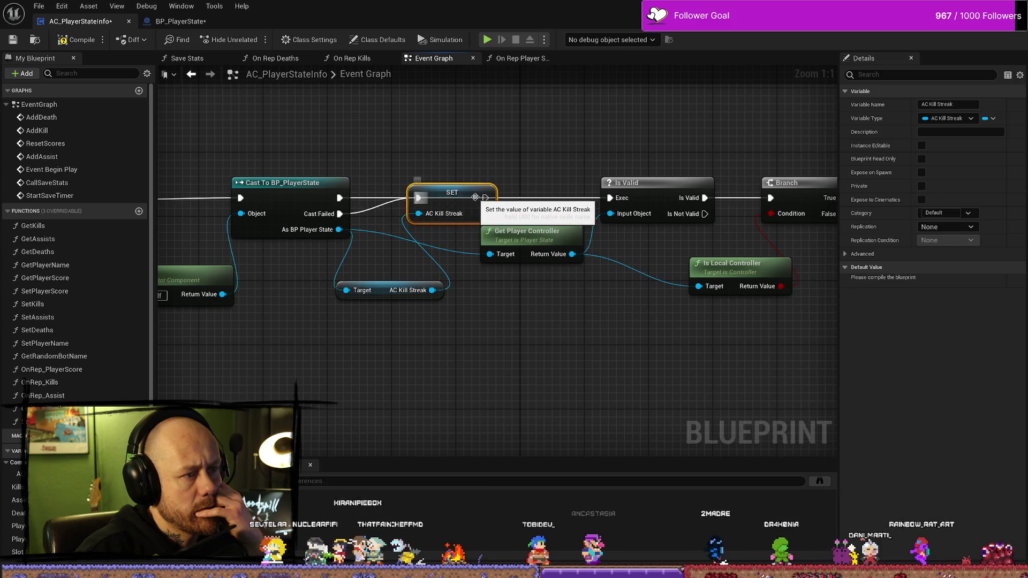
click(344, 216)
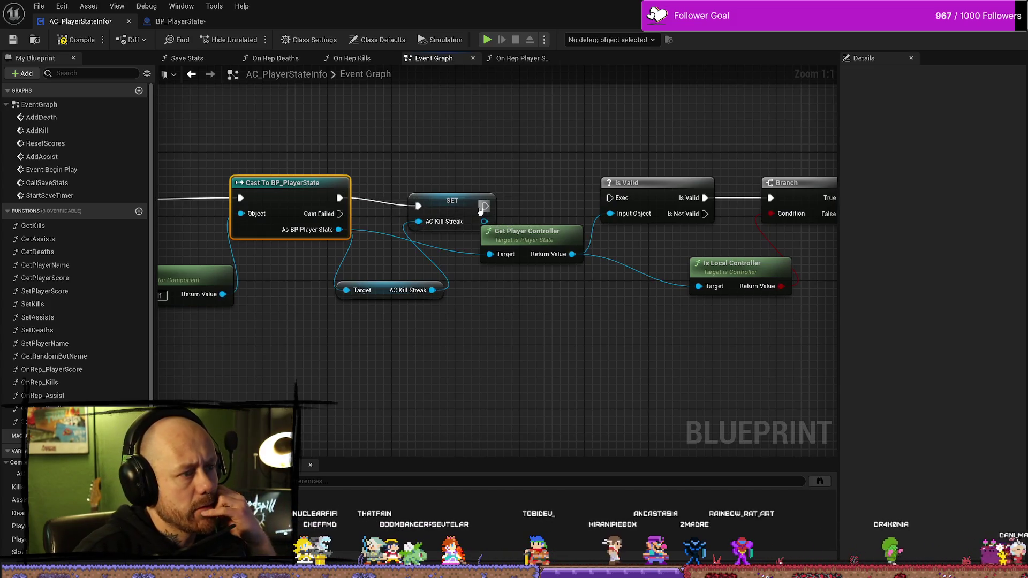
drag(485, 206, 610, 198)
mouse_move(340, 198)
mouse_down()
mouse_move(420, 202)
mouse_move(408, 169)
mouse_up()
key(Escape)
mouse_move(453, 208)
mouse_down()
mouse_move(471, 194)
mouse_move(481, 202)
mouse_up()
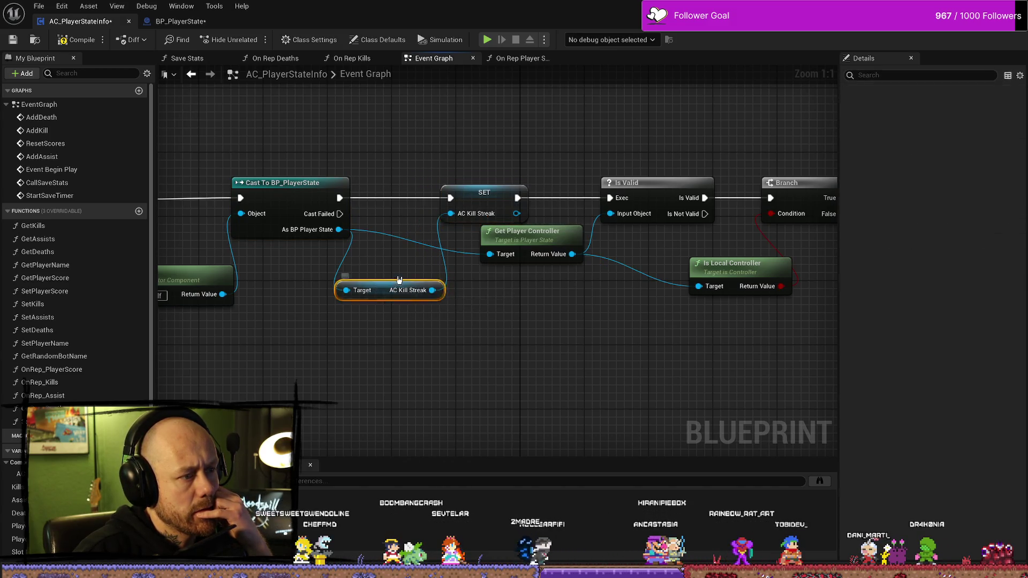
drag(391, 290, 405, 267)
- Check the AC Kill Streak variable's properties and tidy Get Player Controller, SET and Is Local Controller
scroll(75, 241, down, 2)
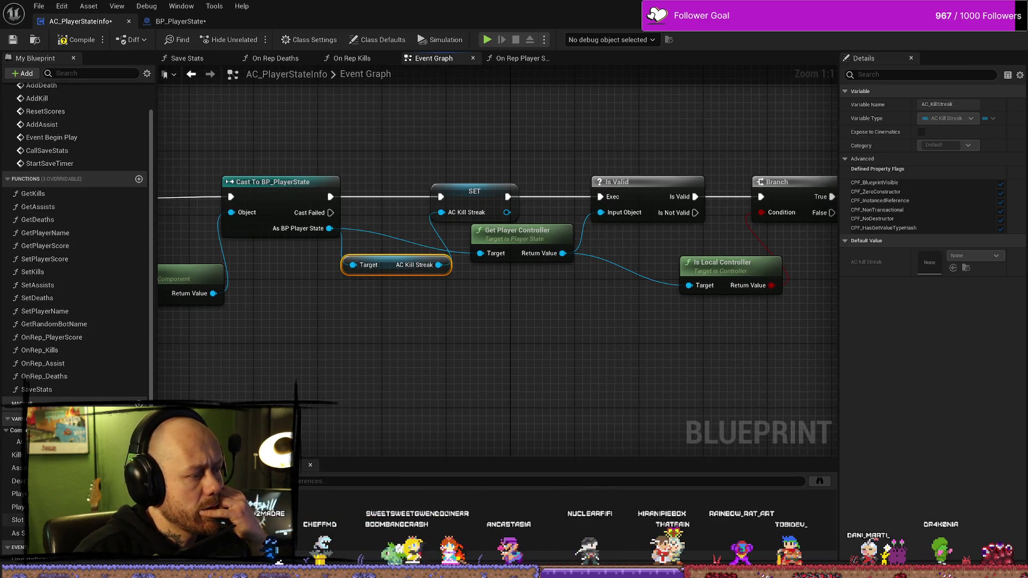
scroll(75, 241, down, 1)
scroll(75, 241, up, 2)
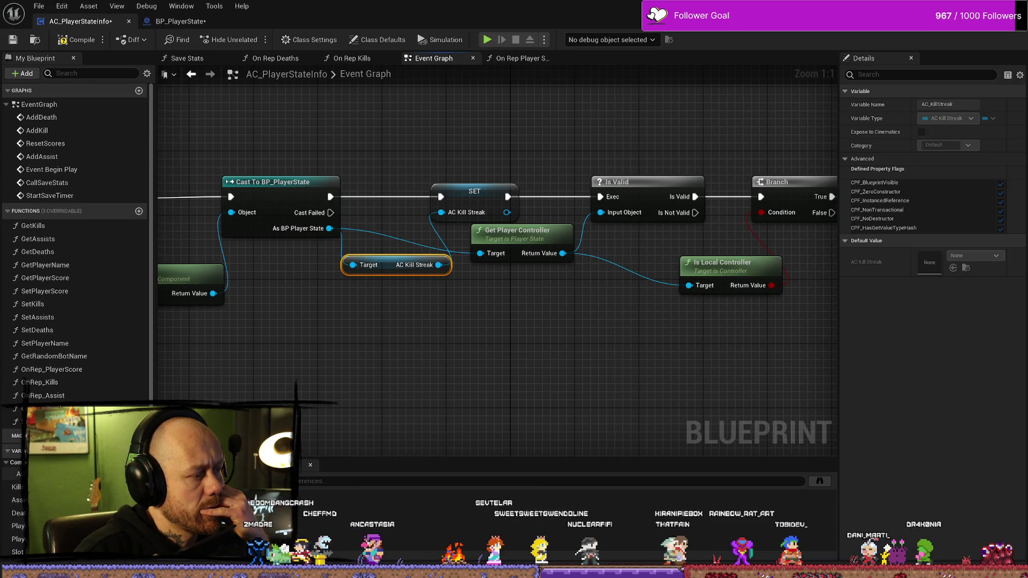
click(16, 474)
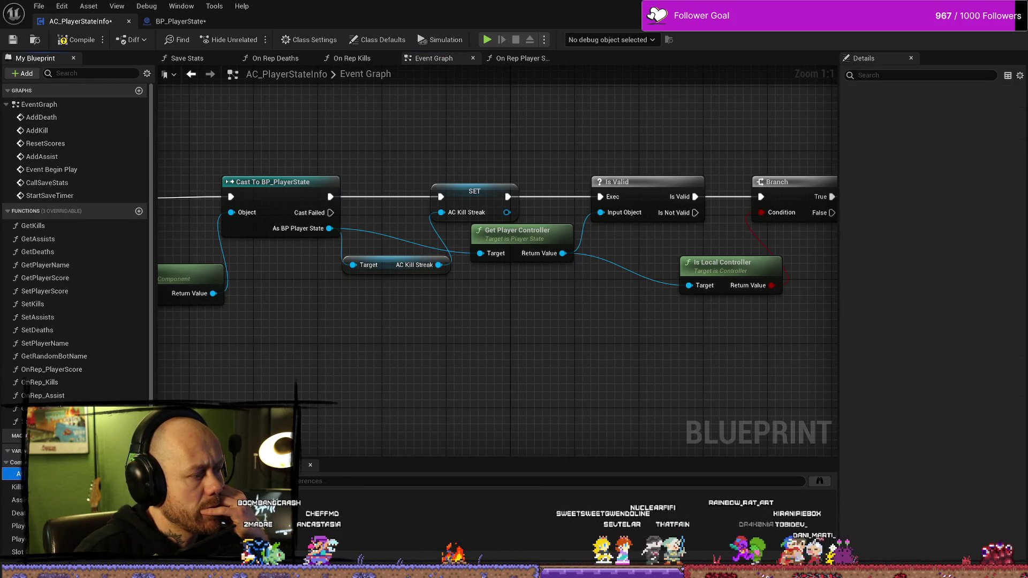
click(444, 393)
click(511, 238)
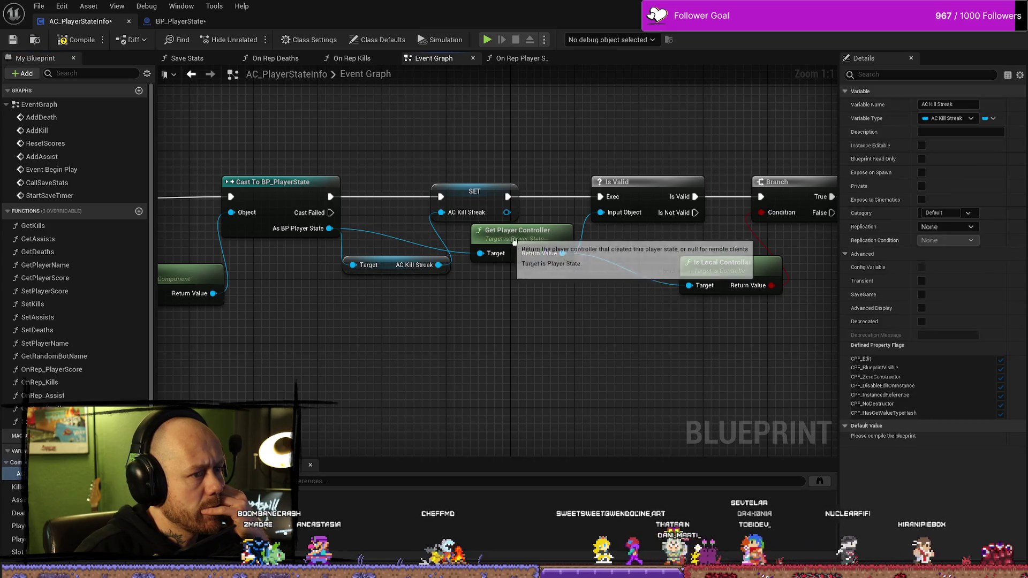
drag(511, 239, 519, 246)
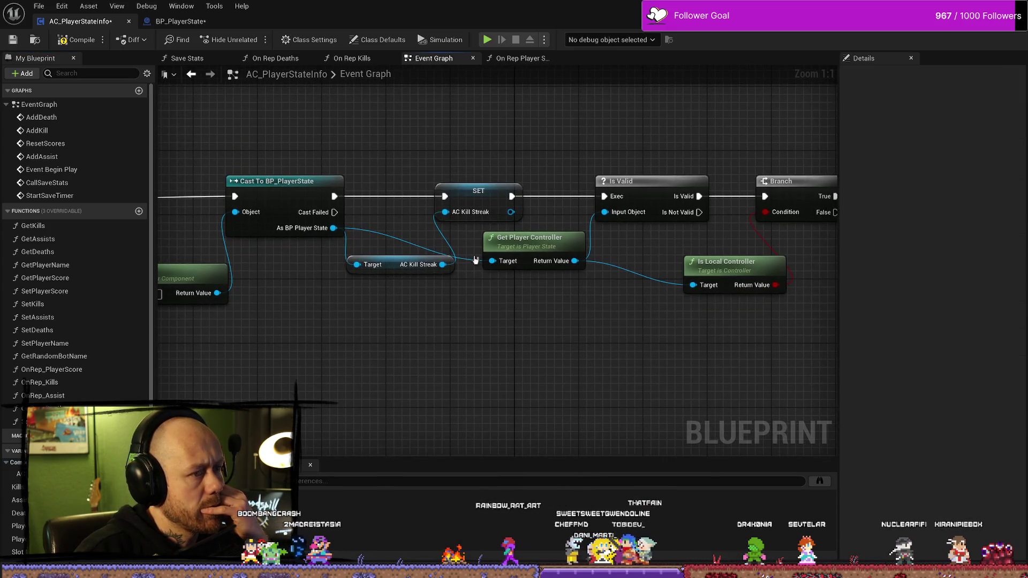
drag(481, 193, 498, 193)
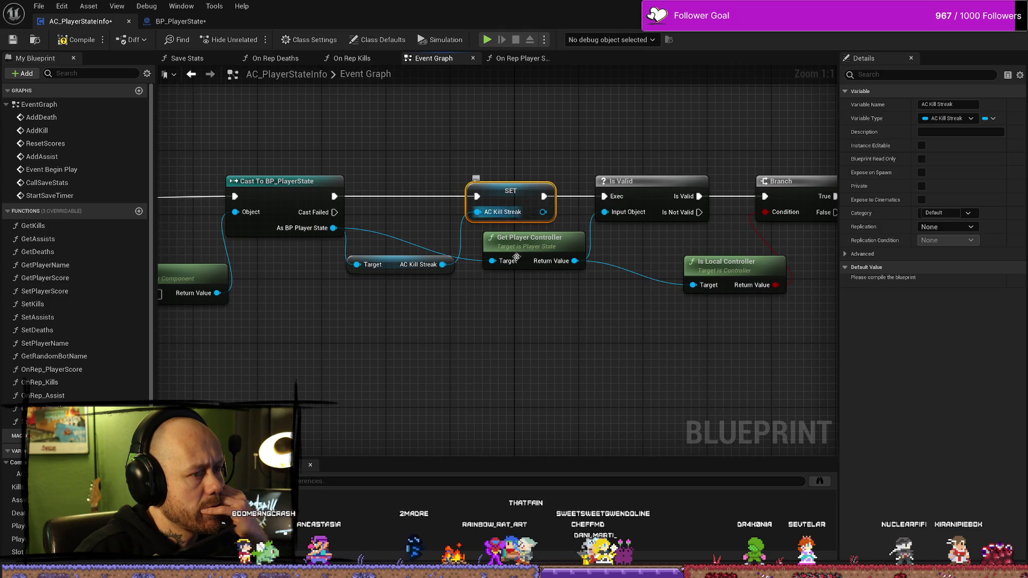
click(453, 355)
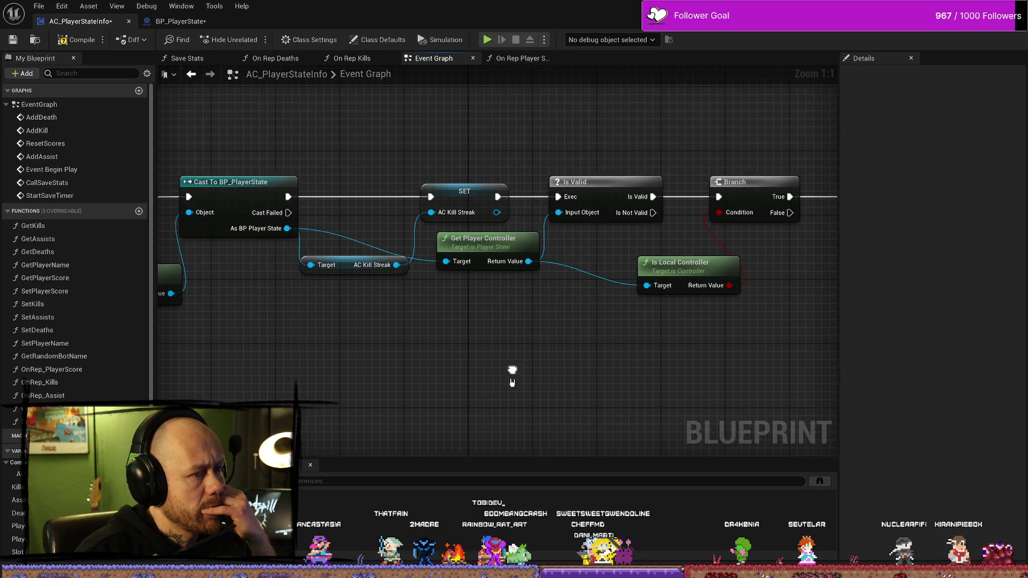
mouse_move(480, 246)
mouse_down()
mouse_move(495, 246)
mouse_move(472, 245)
mouse_up()
drag(700, 268, 614, 228)
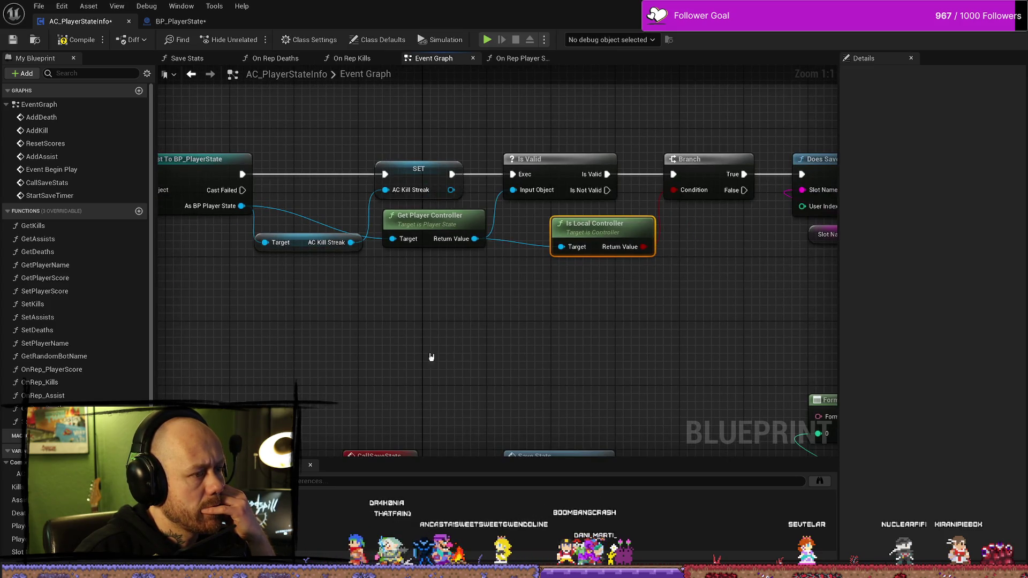
drag(524, 356, 507, 354)
- Move between the On Rep Player Score and Event Graph tabs, then open the Save Stats function graph
click(529, 59)
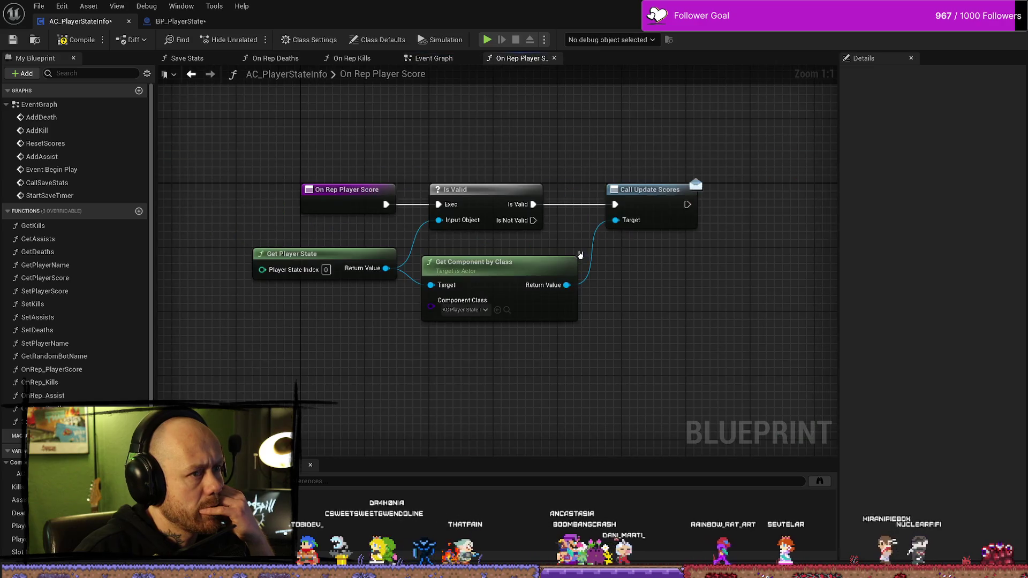
scroll(326, 162, down, 2)
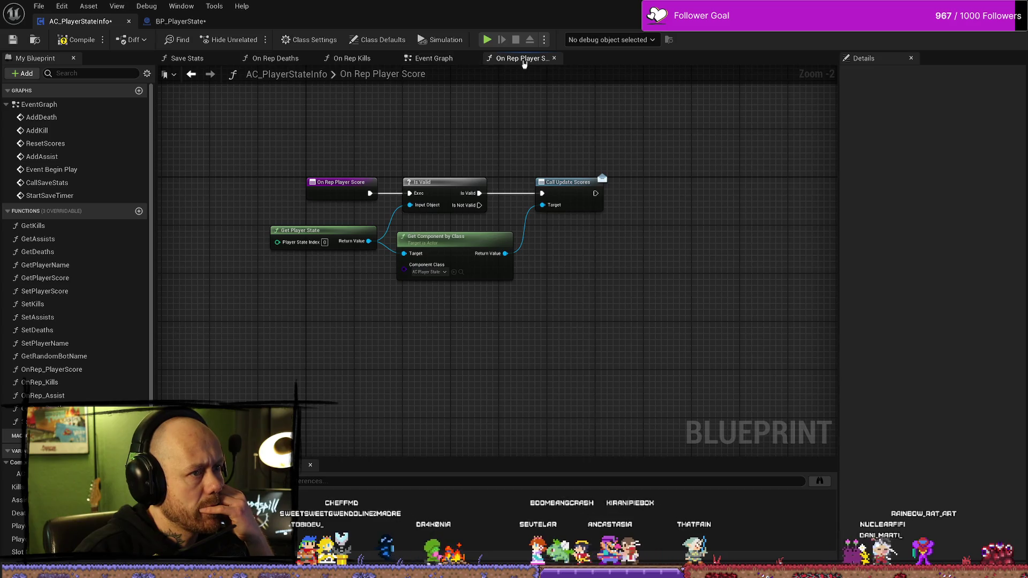
click(465, 60)
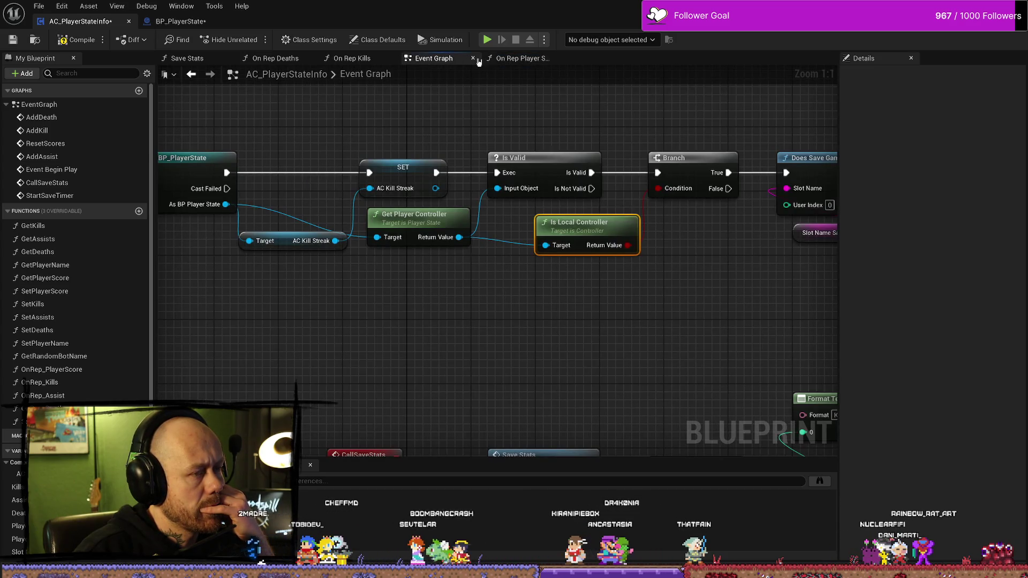
click(506, 60)
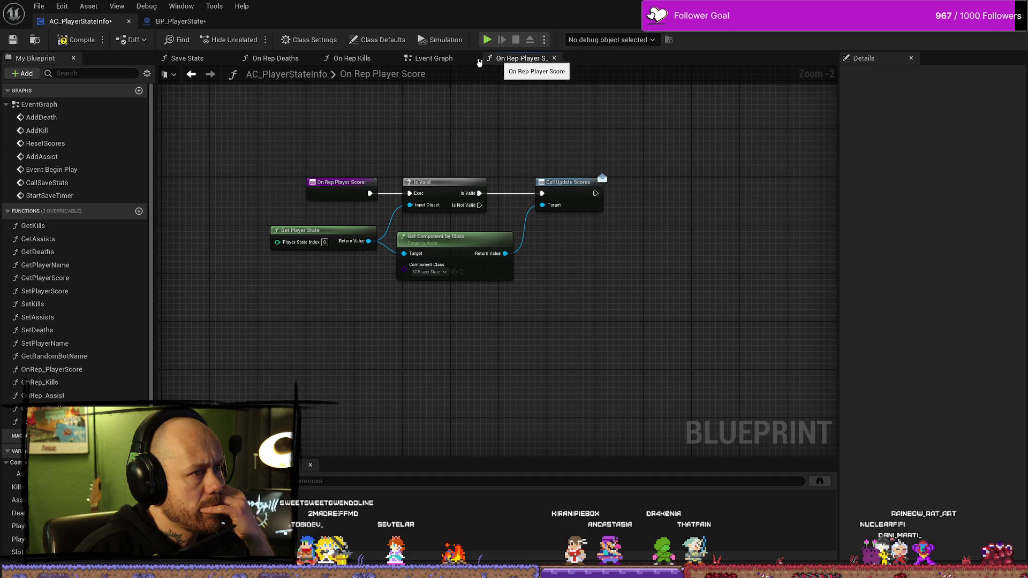
click(462, 62)
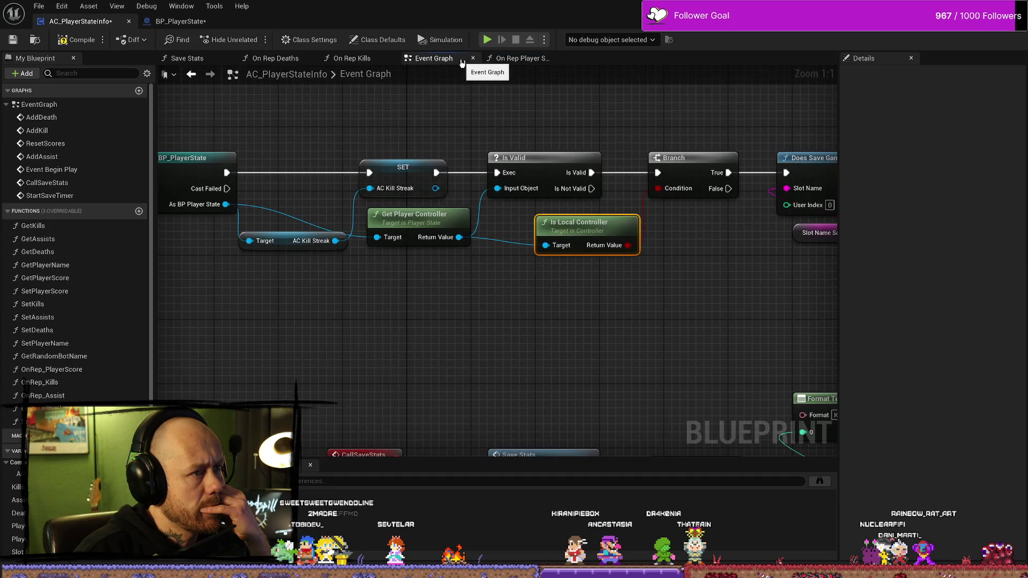
click(216, 64)
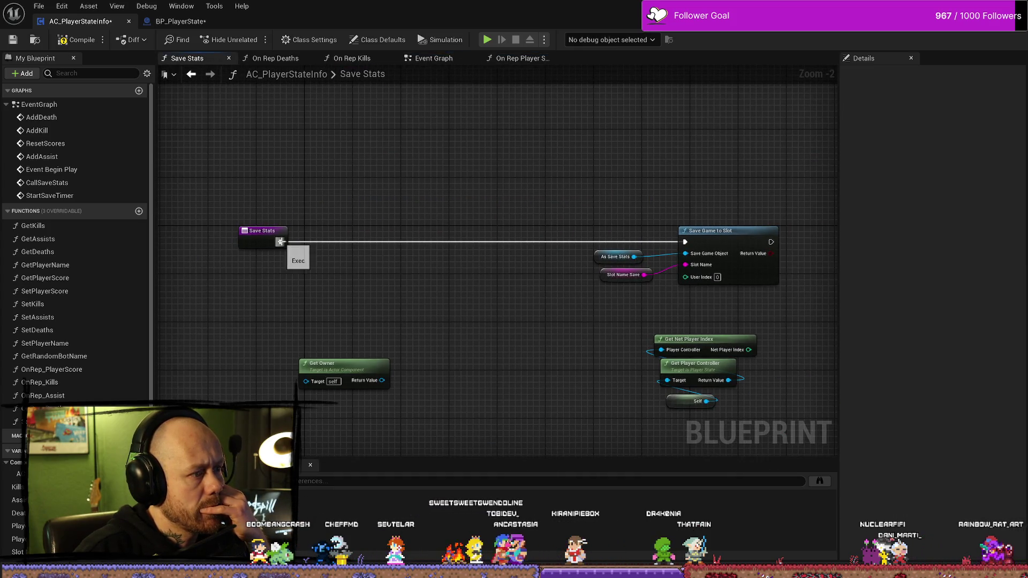
- Delete the Get Owner node and drop in an AC Kill Streak getter, then go to BP_PlayerState
drag(280, 242, 348, 268)
click(338, 366)
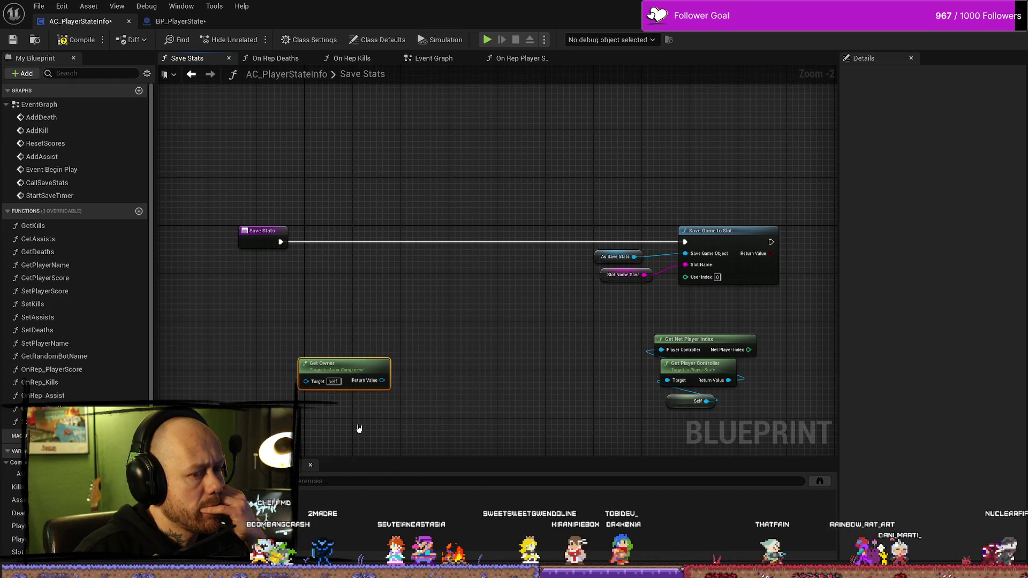
key(Delete)
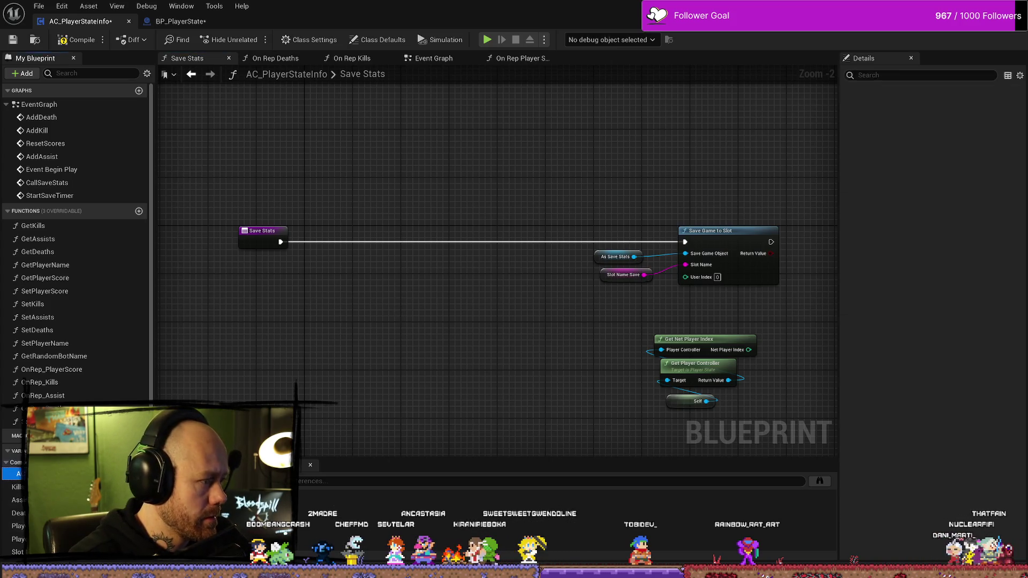
mouse_move(21, 474)
mouse_down()
mouse_move(356, 350)
mouse_move(410, 298)
mouse_up()
click(375, 363)
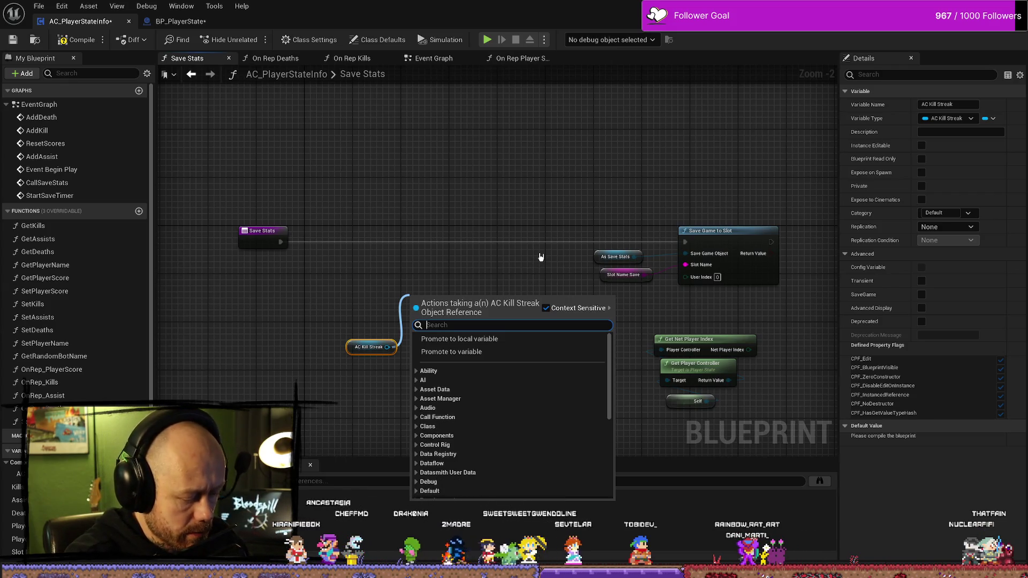
text(save)
key(BackSpace)
key(BackSpace)
key(BackSpace)
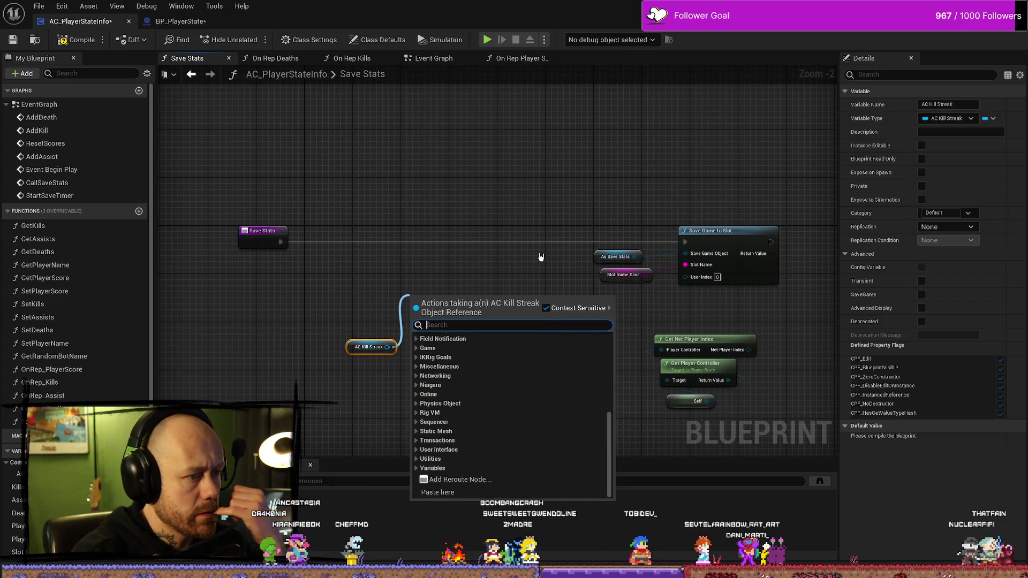
click(541, 257)
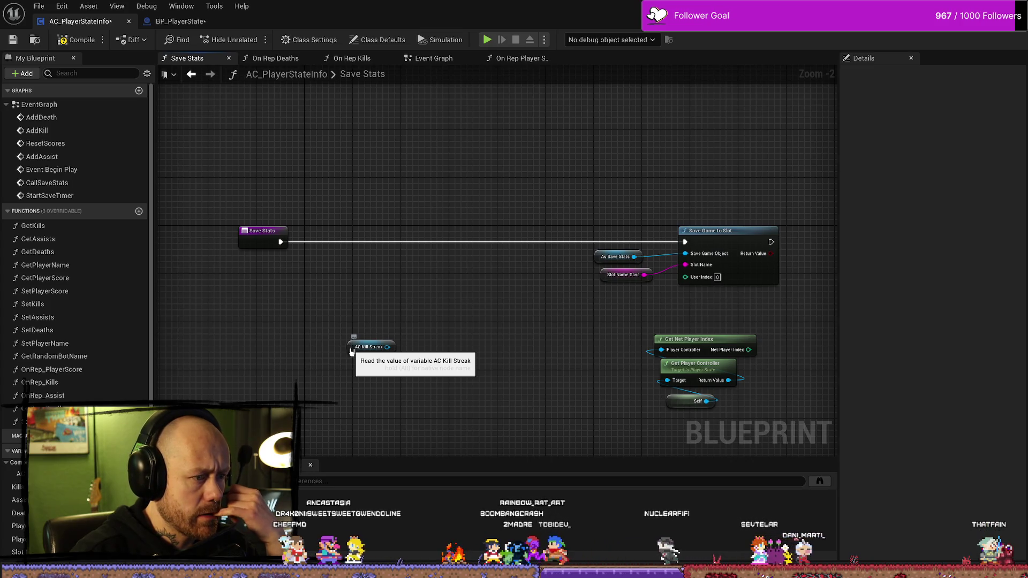
click(368, 351)
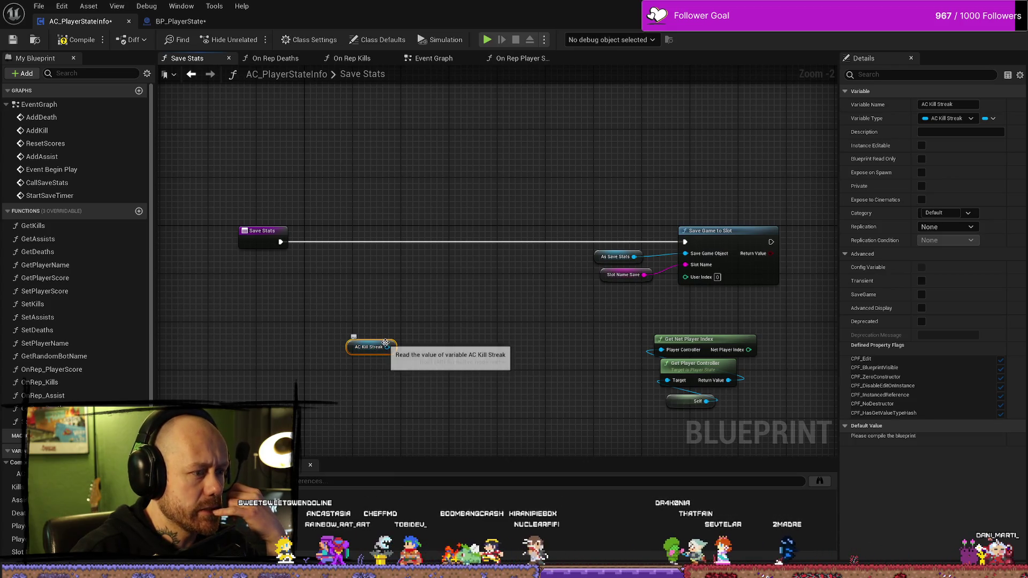
click(180, 22)
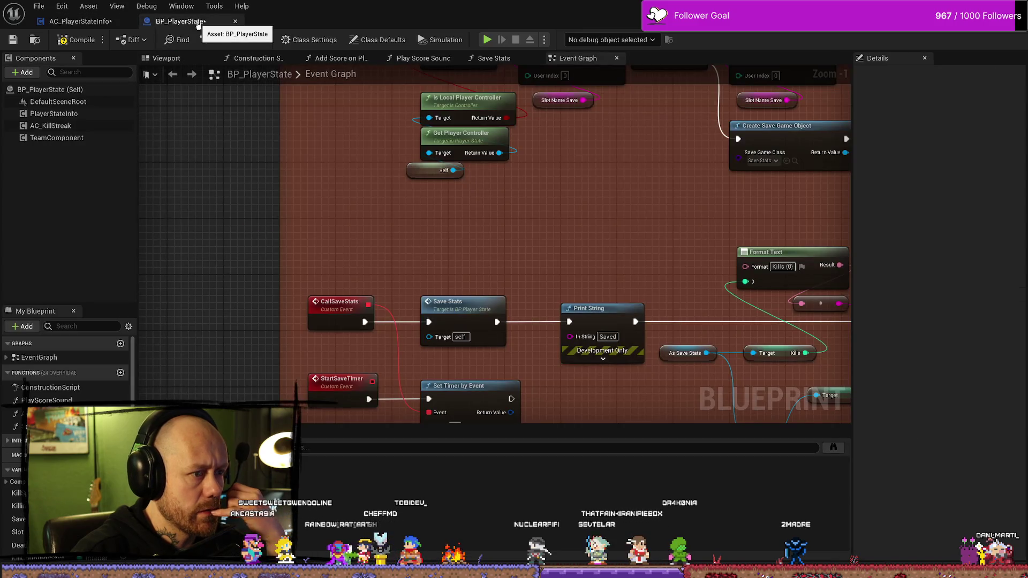
- Pan to BP_PlayerState's save-game nodes, open its Save Stats function, then return to AC_PlayerStateInfo
mouse_move(567, 239)
mouse_down()
mouse_move(542, 286)
mouse_move(496, 320)
mouse_up()
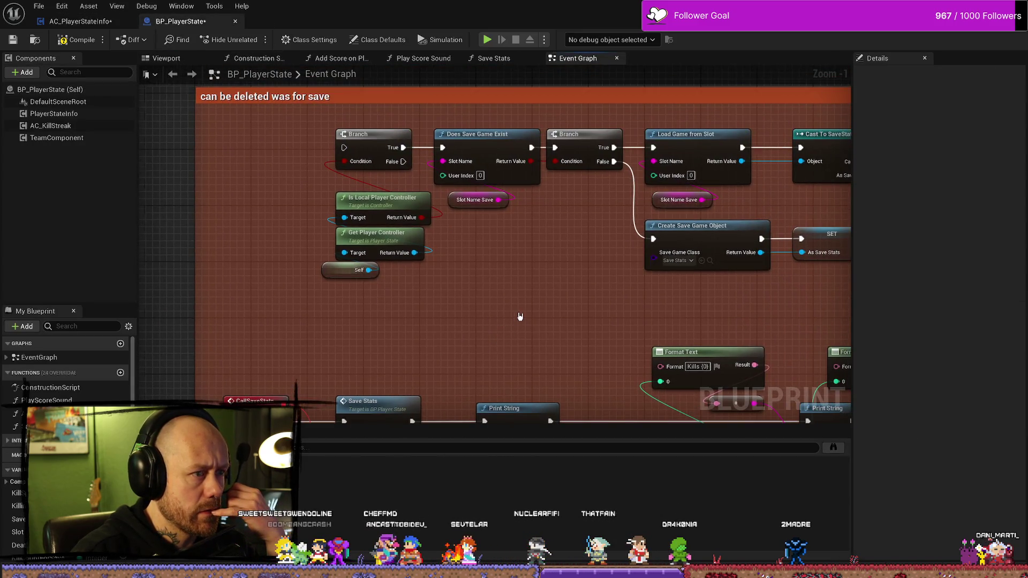
scroll(520, 316, down, 3)
double_click(375, 270)
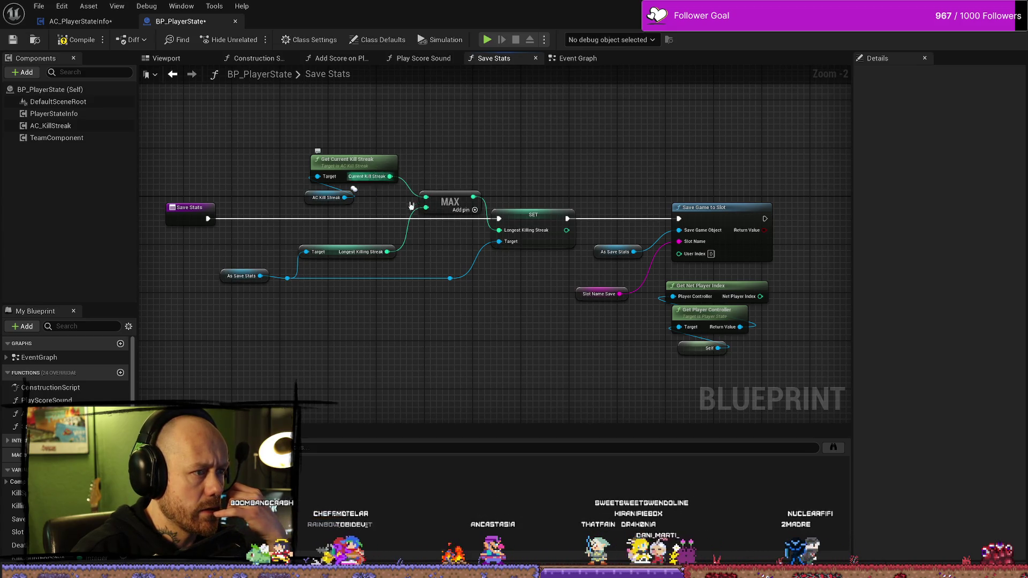
click(94, 23)
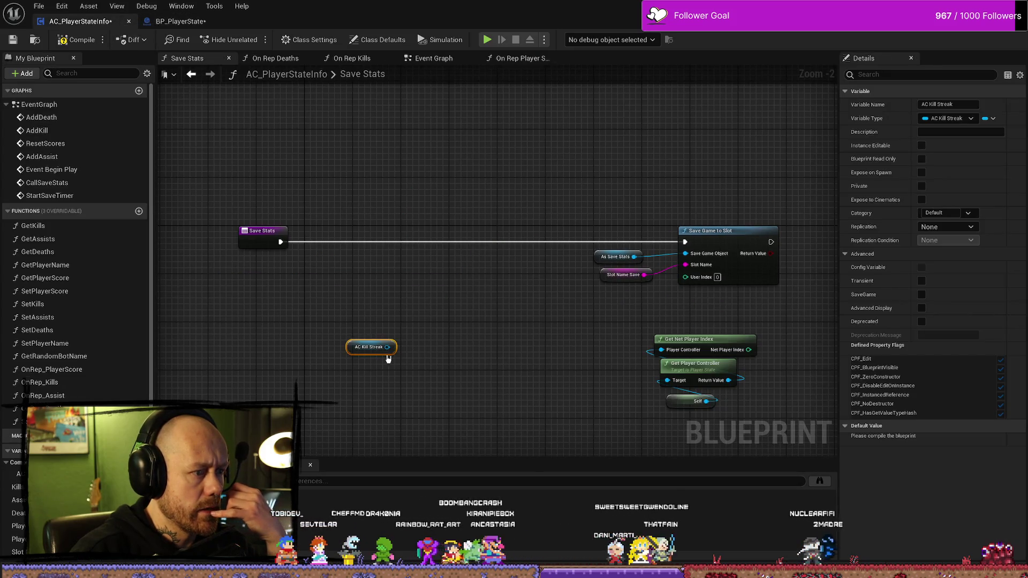
- Wire a Get Current Kill Streak node from the AC Kill Streak getter and position both nodes
mouse_move(382, 347)
mouse_down()
mouse_move(397, 338)
mouse_move(384, 303)
mouse_up()
text(ge)
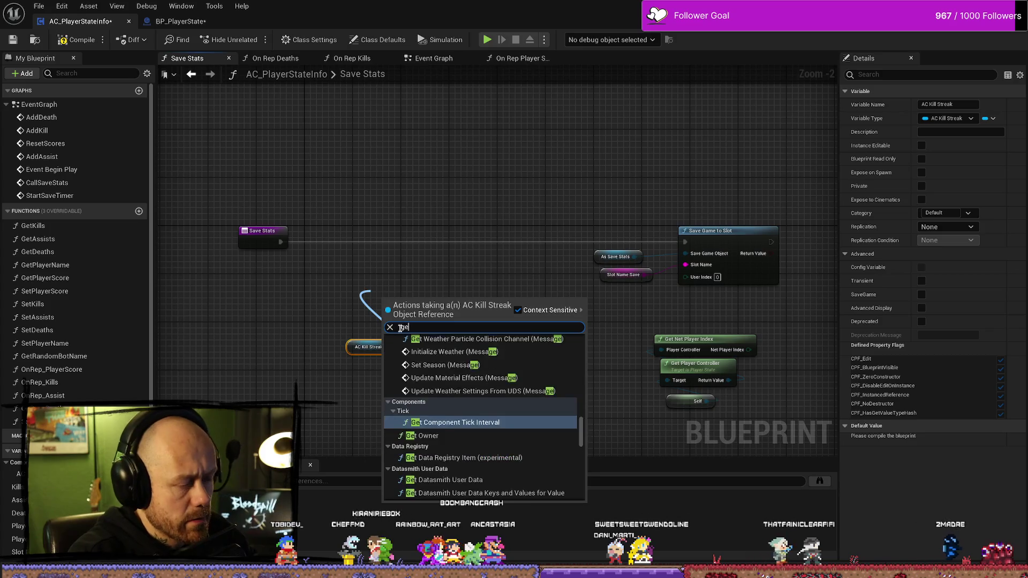
text(t curren)
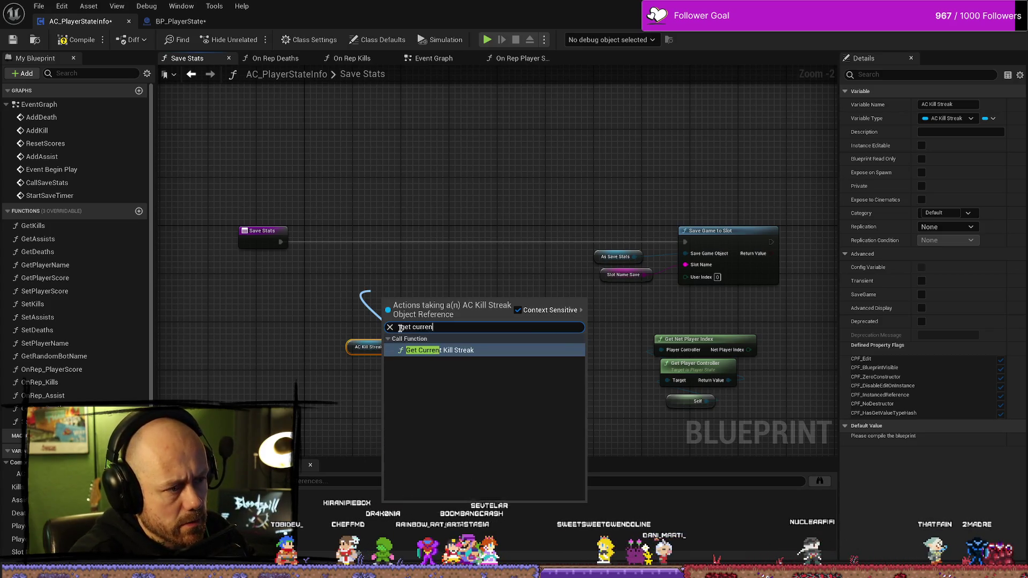
key(Return)
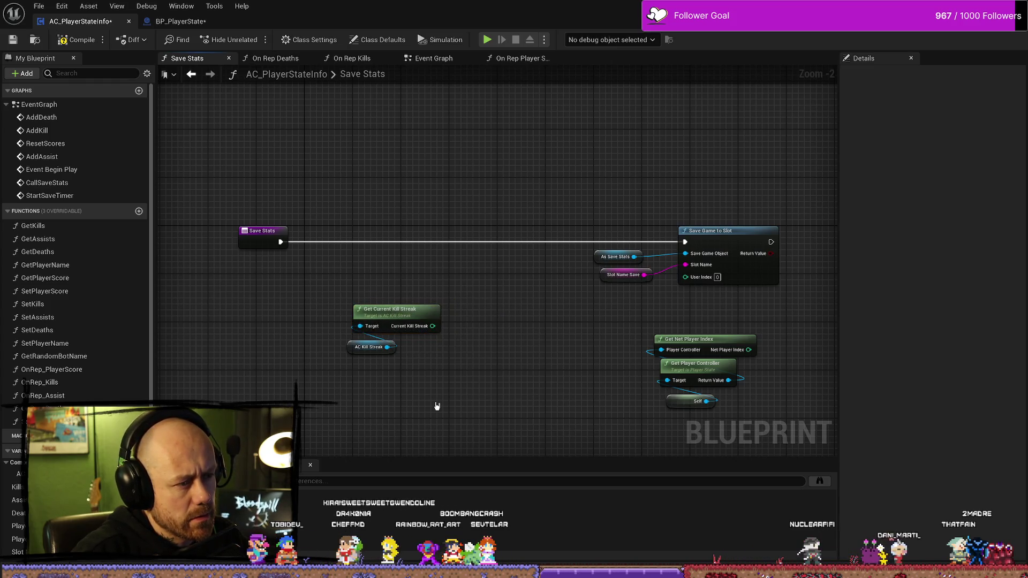
mouse_move(437, 406)
mouse_down()
mouse_move(342, 303)
mouse_move(456, 300)
mouse_move(402, 262)
mouse_up()
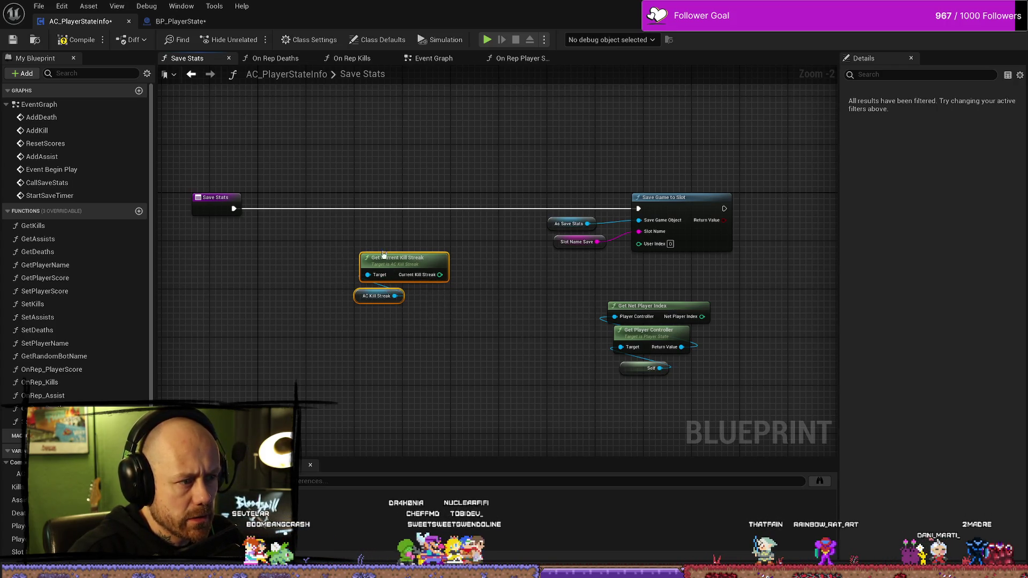
drag(384, 254, 377, 236)
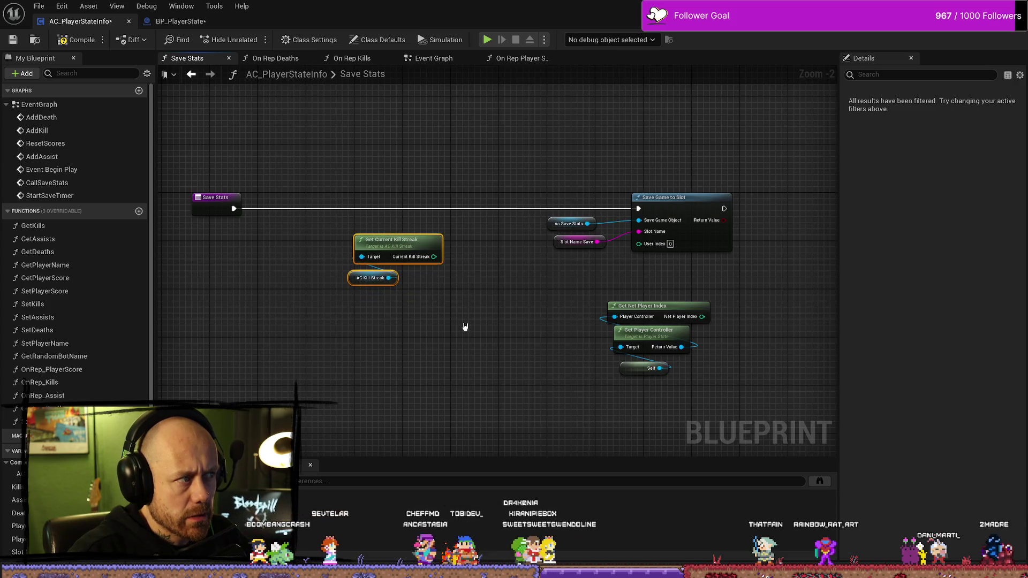
click(206, 23)
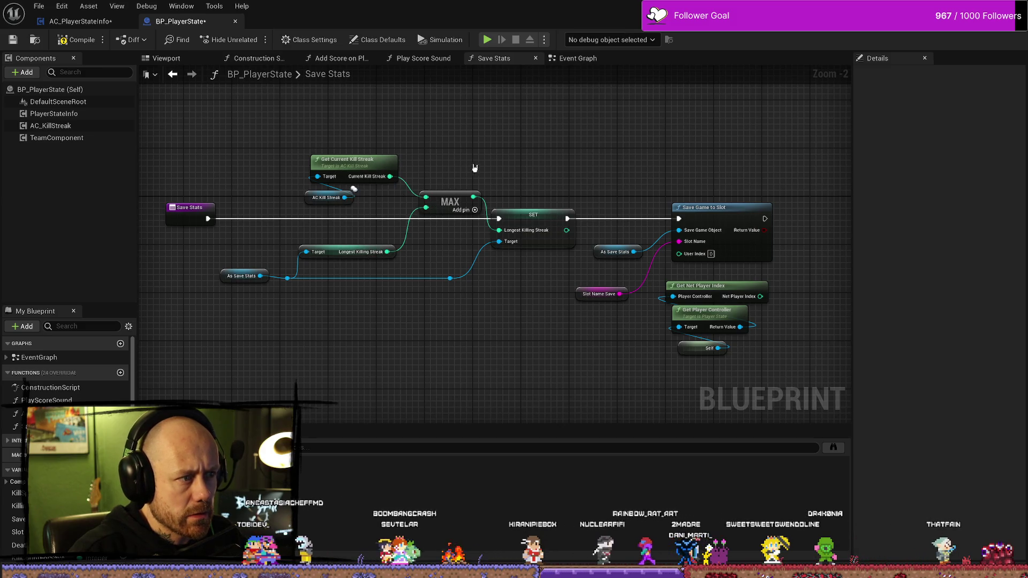
click(93, 22)
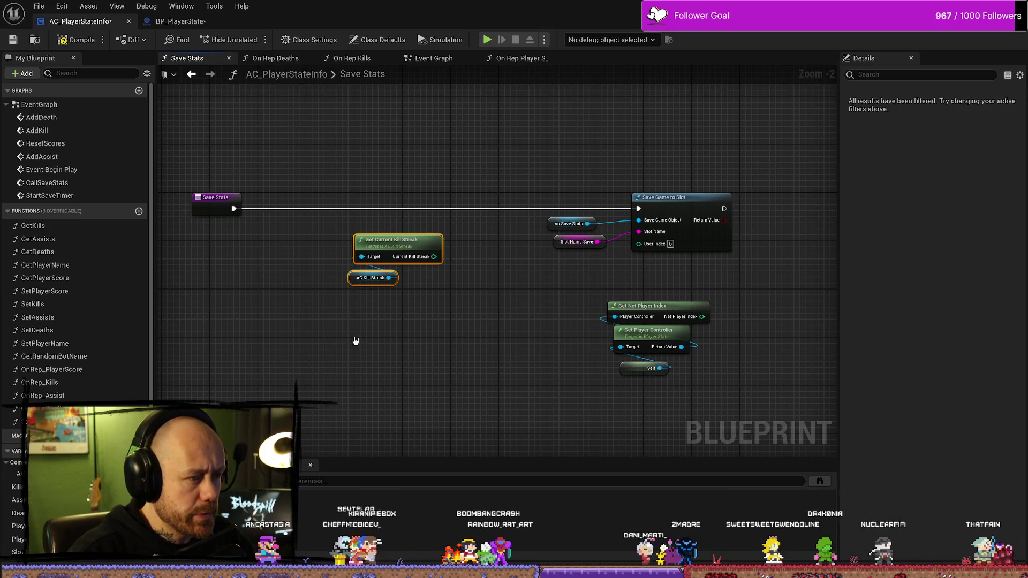
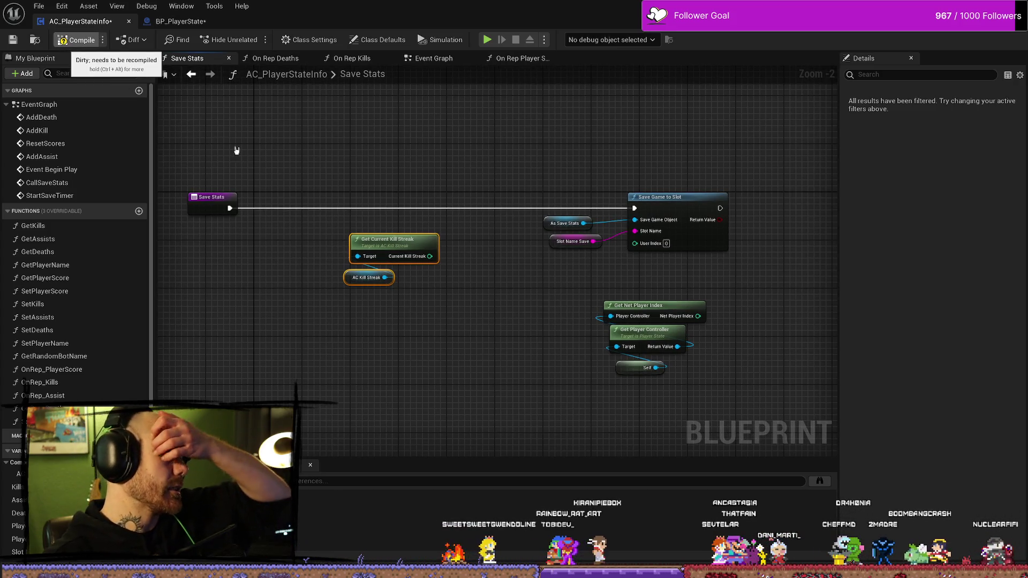
- Recentre the Save Stats graph and inspect the AC Kill Streak node, then view On Rep Deaths
drag(291, 148, 348, 169)
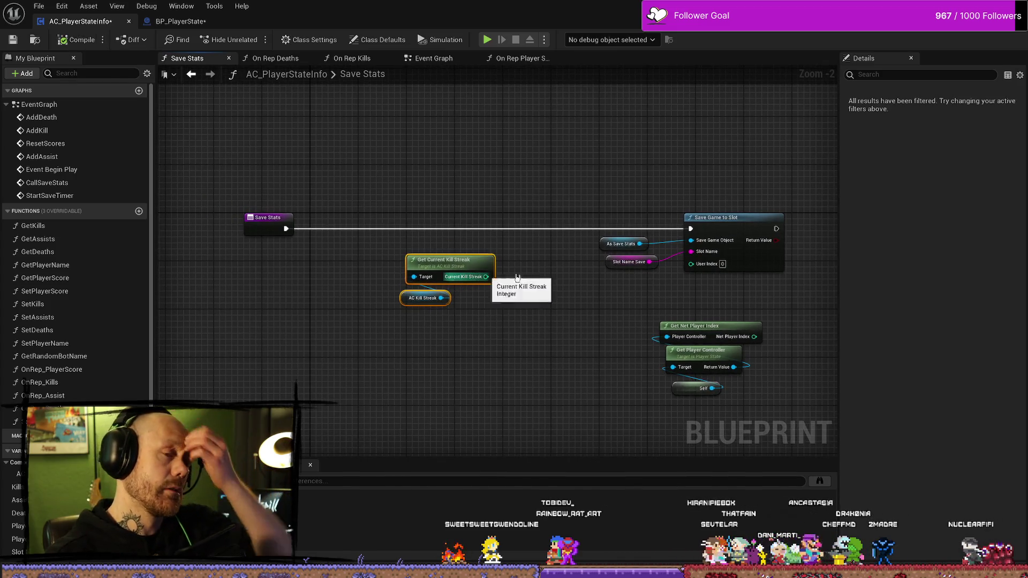
click(419, 298)
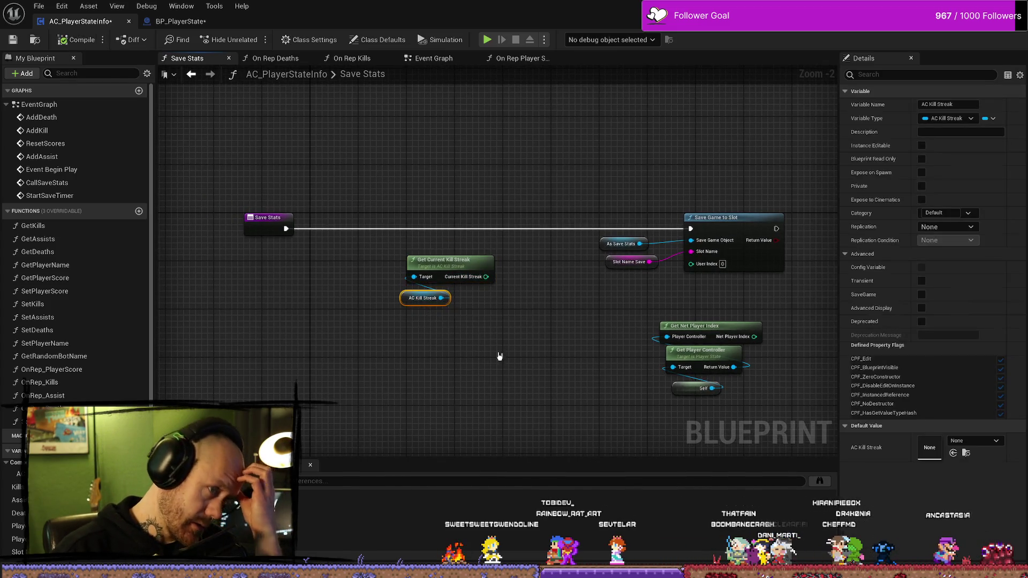
click(471, 282)
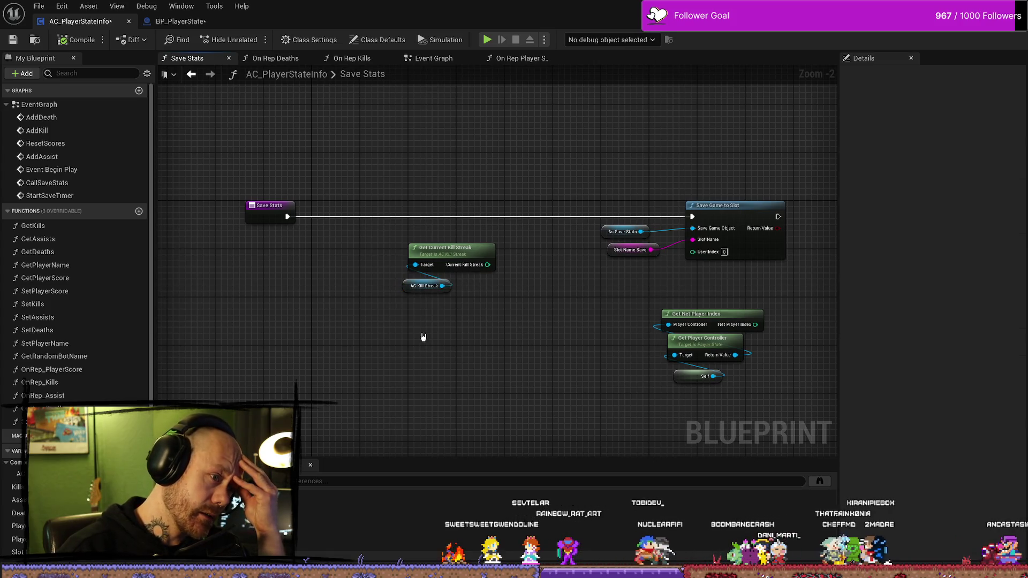
click(273, 59)
- Frame Begin Play in the Event Graph and inspect the SET AC Kill Streak node
click(332, 60)
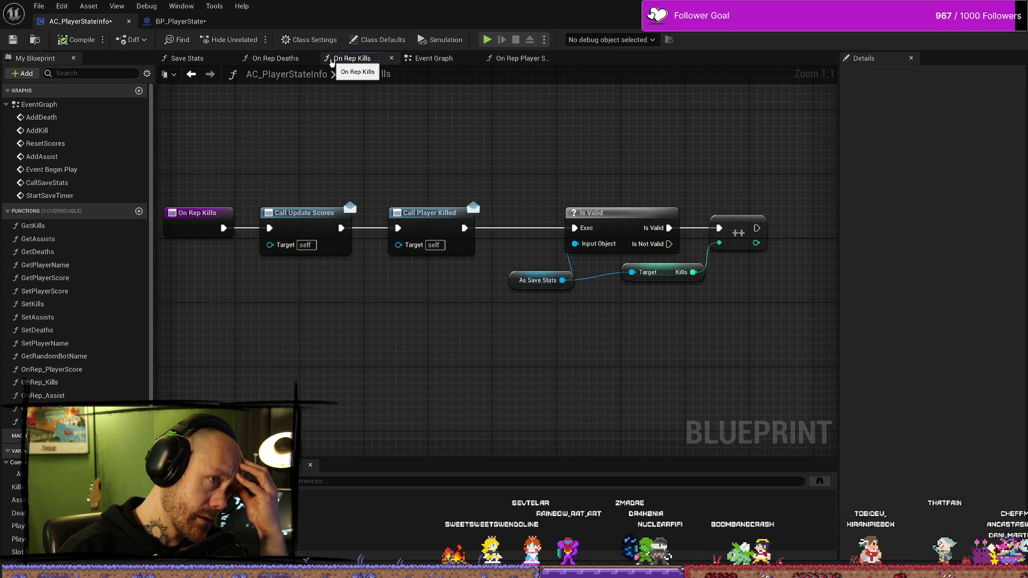
click(417, 63)
scroll(473, 139, down, 2)
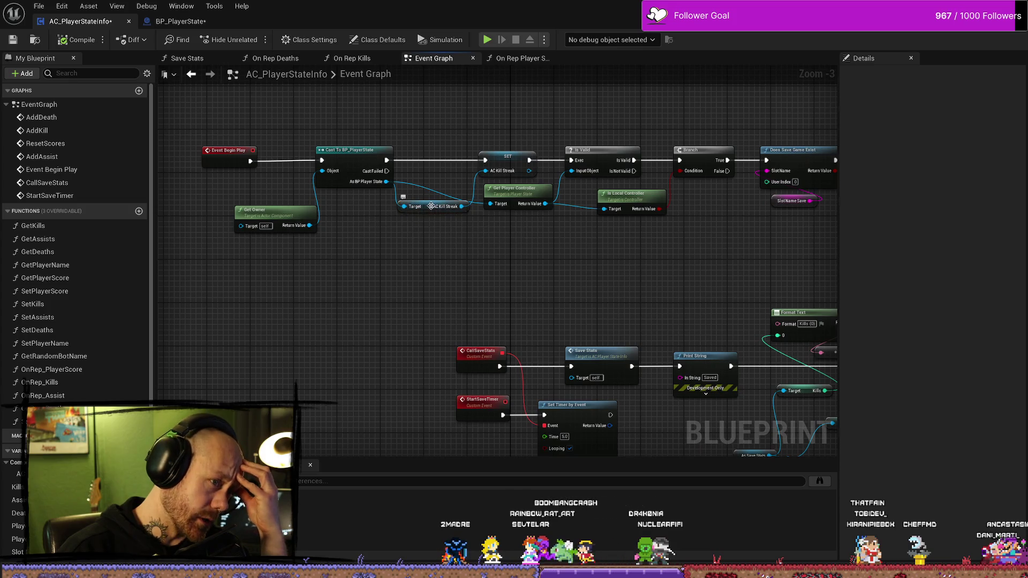
mouse_move(498, 270)
mouse_down()
mouse_move(516, 284)
mouse_move(452, 262)
mouse_up()
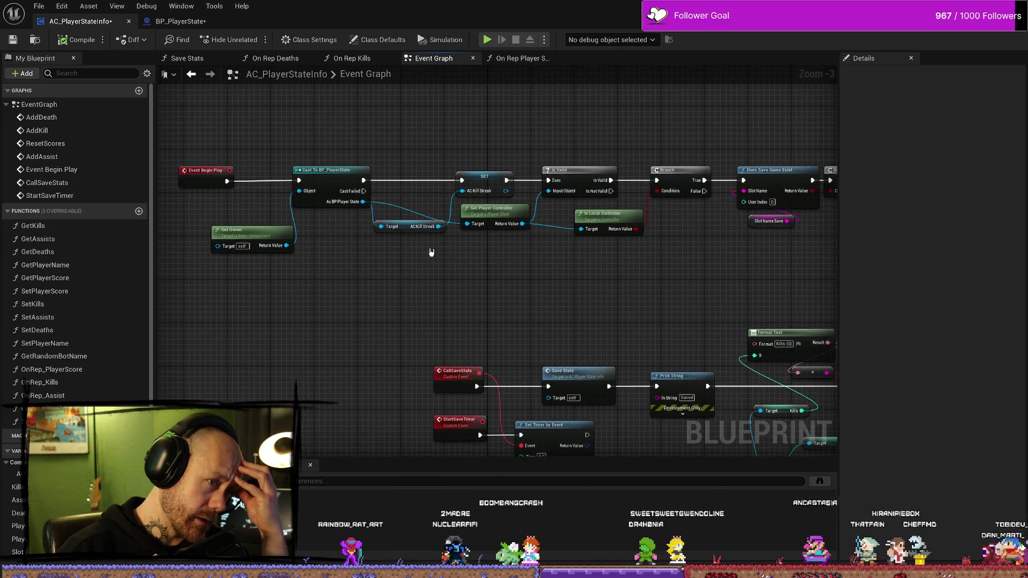
click(475, 175)
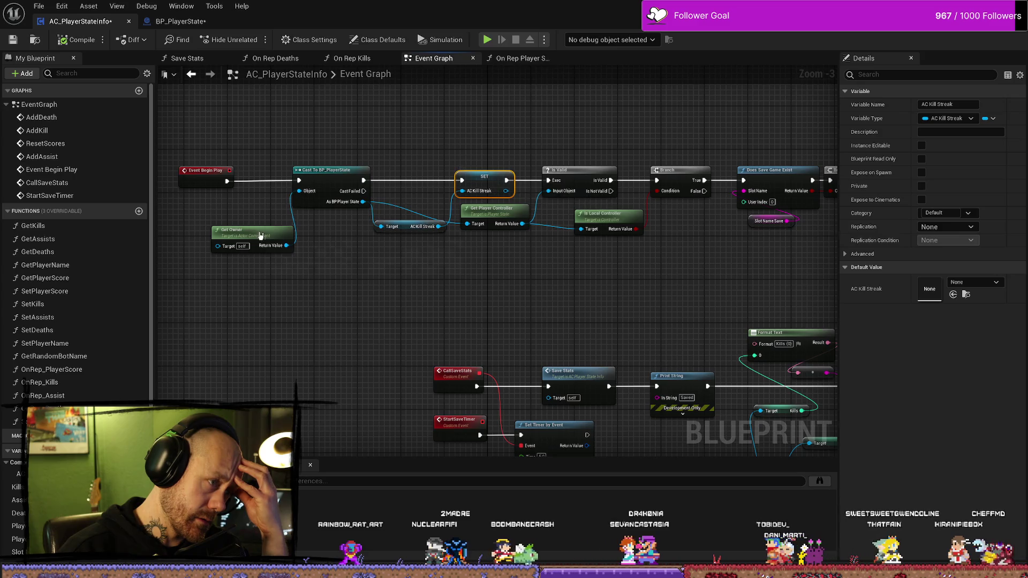
- Nudge the Get Owner, Get Player Controller and AC Kill Streak getter nodes, then recheck SET AC Kill Streak
drag(260, 236, 248, 219)
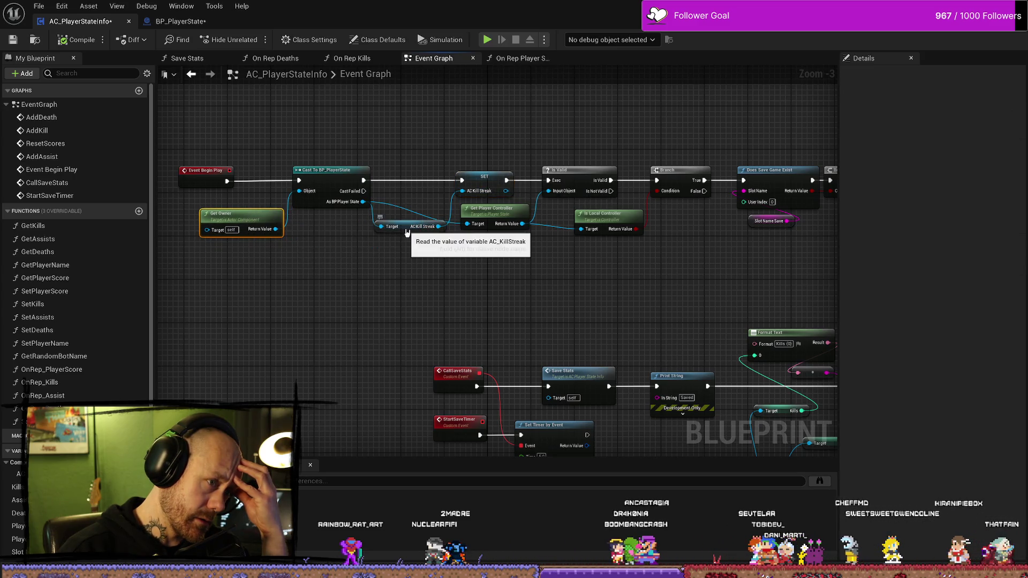
click(426, 228)
click(459, 155)
mouse_move(497, 217)
mouse_down()
mouse_move(510, 215)
mouse_move(493, 216)
mouse_up()
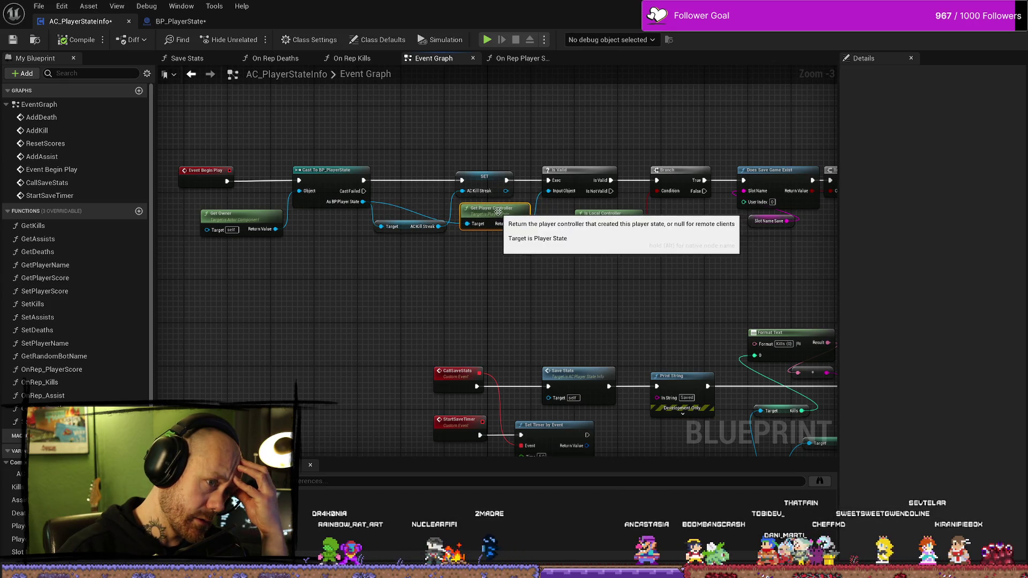
drag(402, 234, 407, 243)
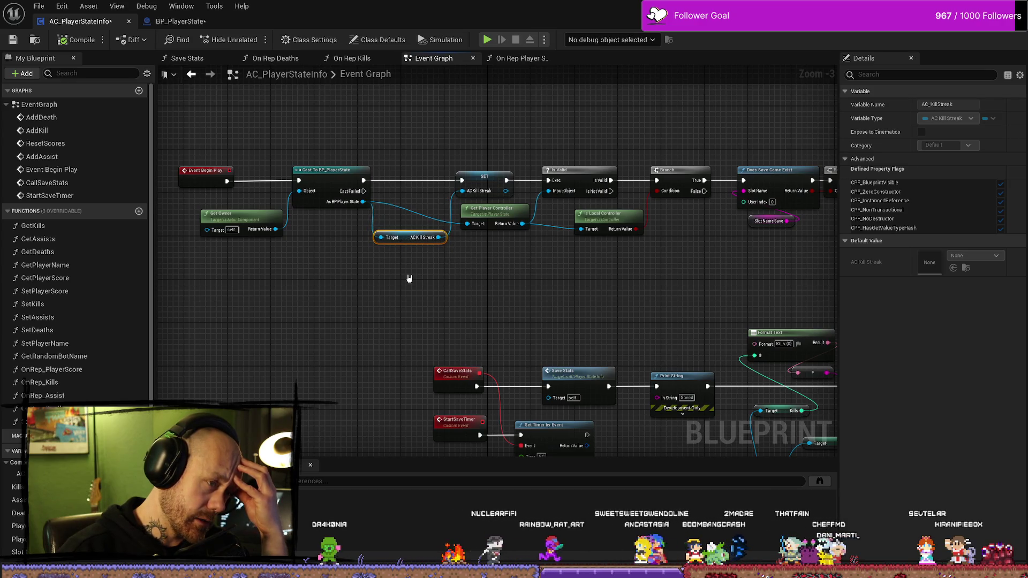
scroll(407, 277, up, 1)
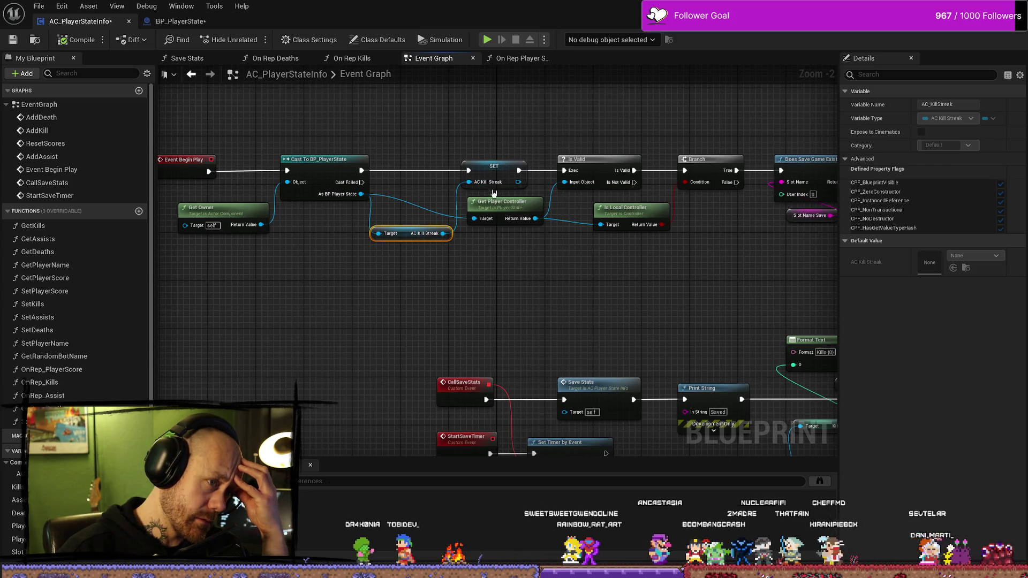
click(495, 170)
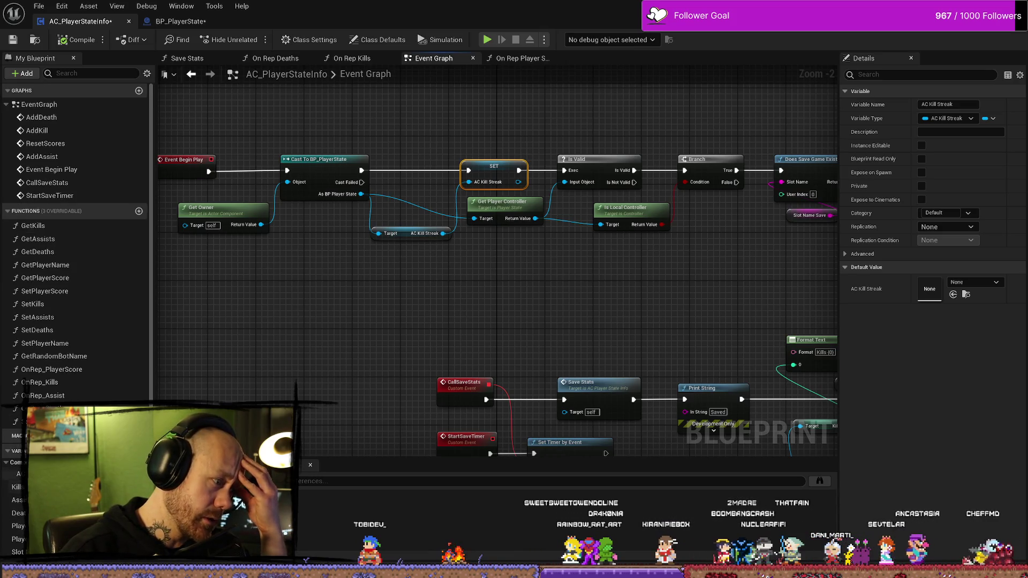
click(514, 59)
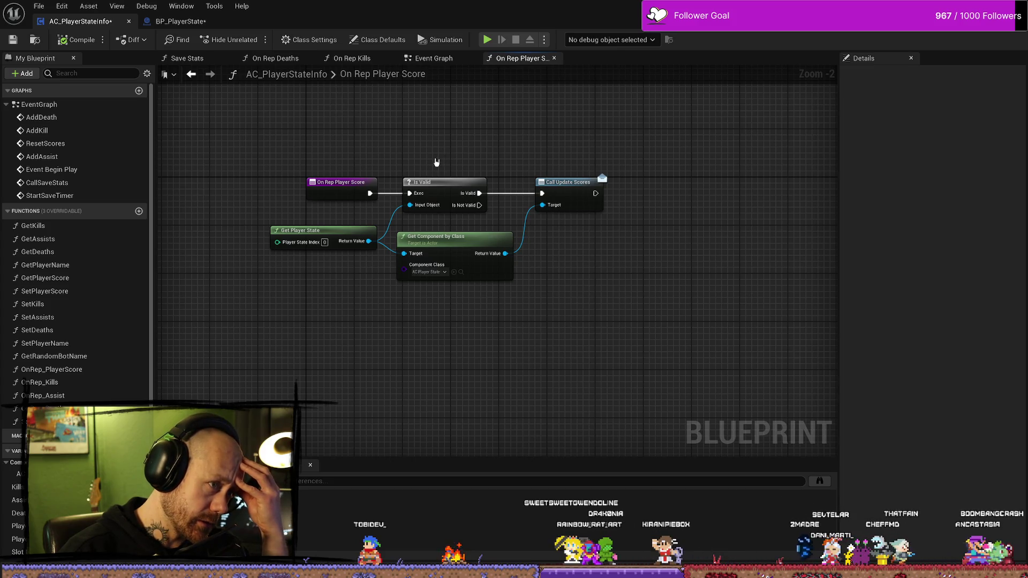
- In the Event Graph, select Cast To BP_PlayerState and Get Owner, nudging Get Owner left
click(431, 58)
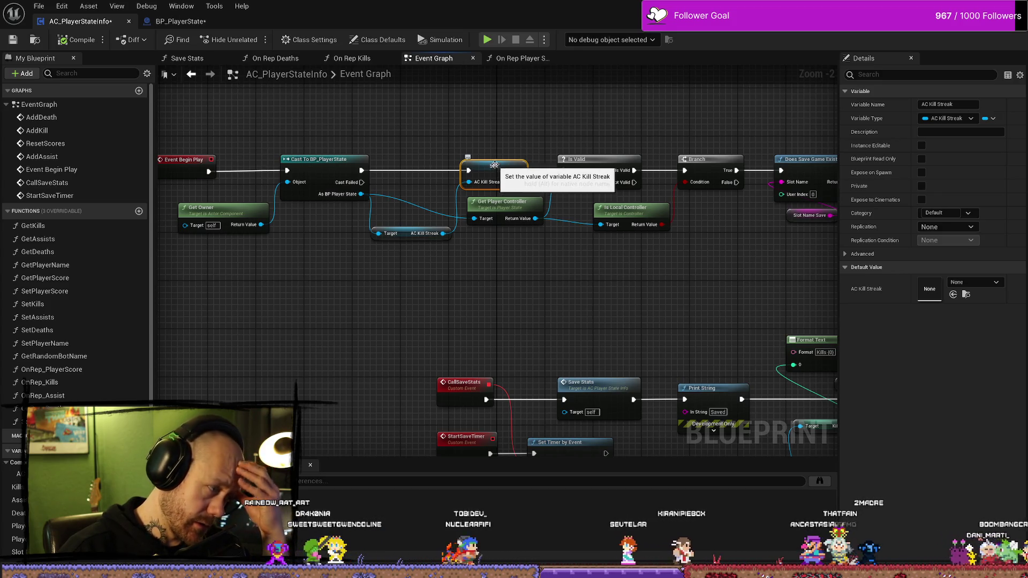
click(324, 159)
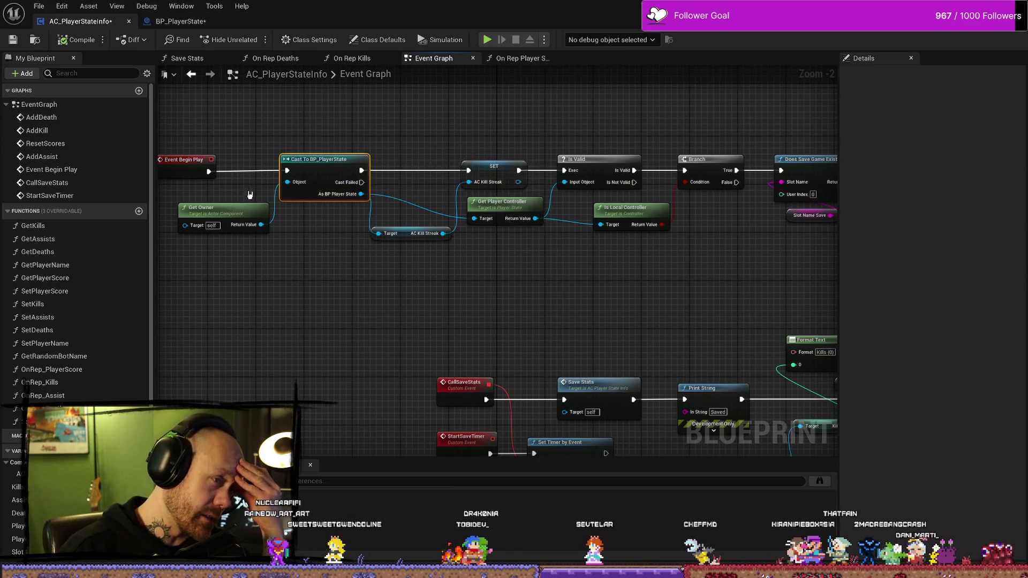
click(304, 197)
drag(303, 197, 288, 195)
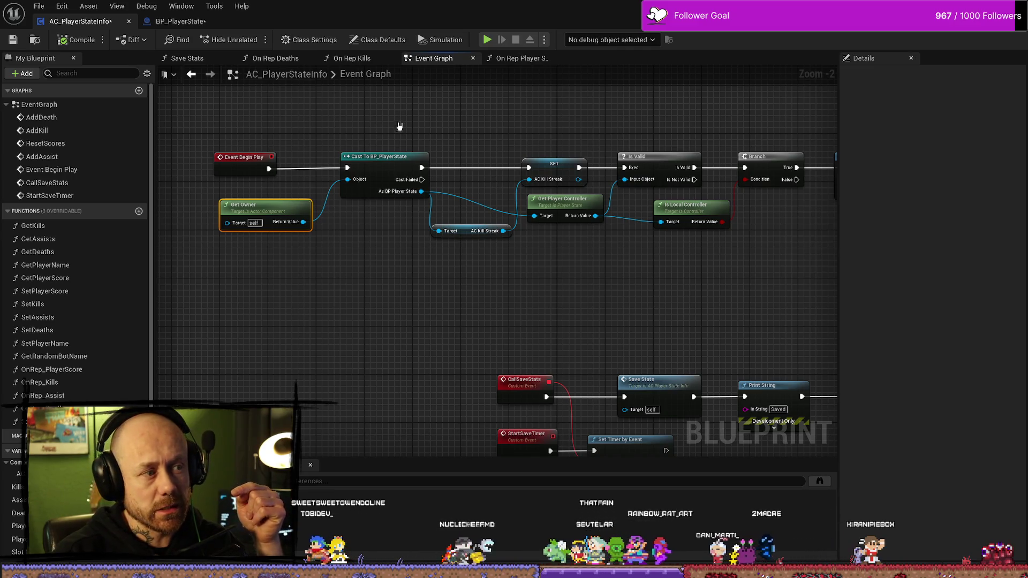
click(368, 194)
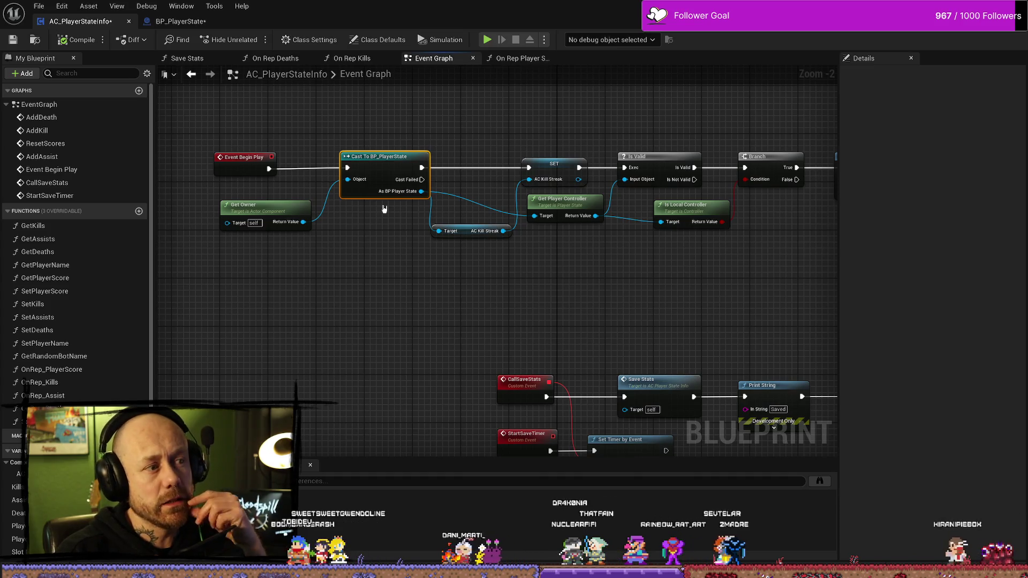
mouse_move(387, 161)
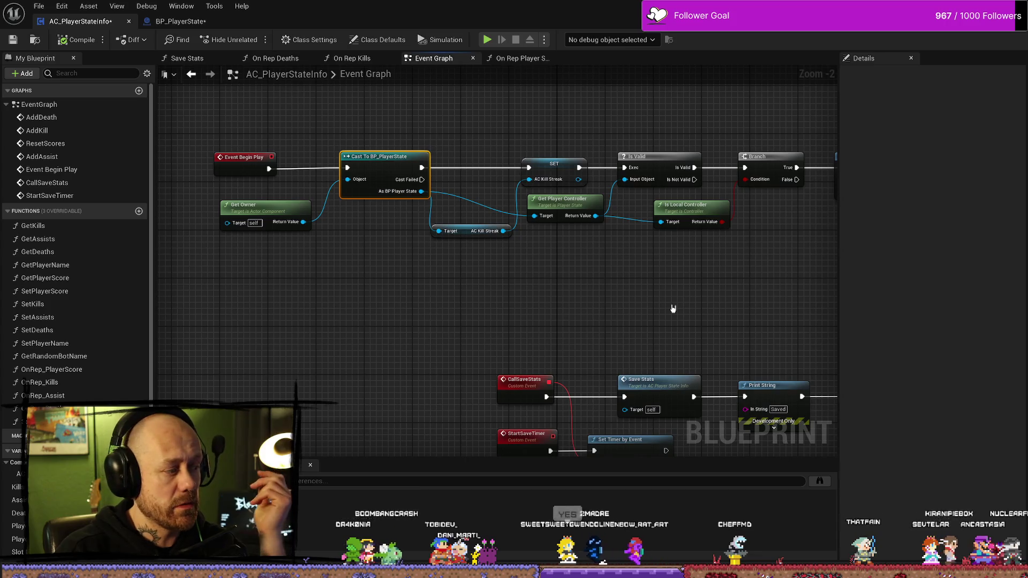
- Pan along the Begin Play chain to the save-game nodes, then view On Rep Player Score
drag(699, 278, 659, 276)
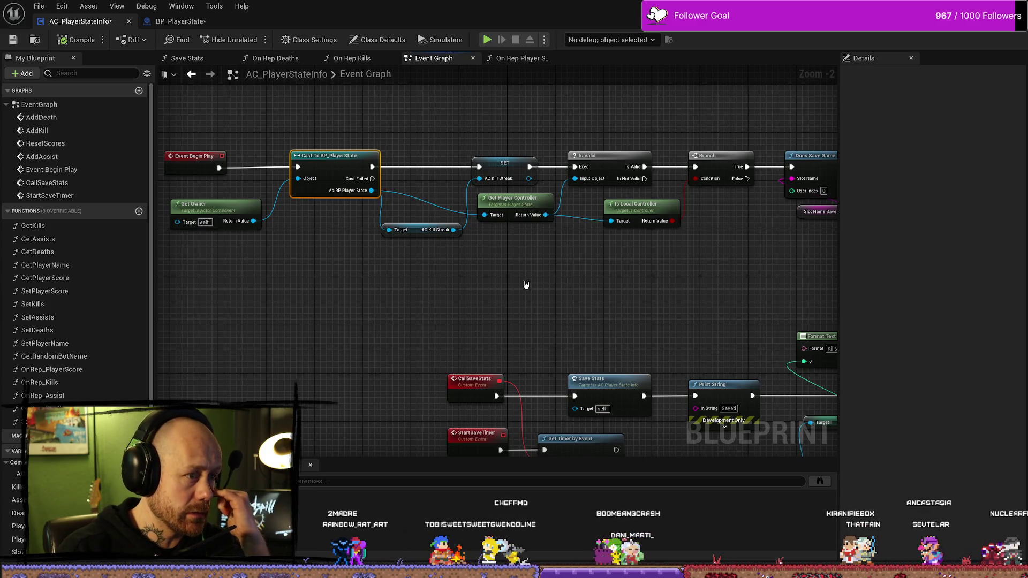
mouse_move(689, 298)
mouse_down()
mouse_move(507, 282)
mouse_move(602, 237)
mouse_up()
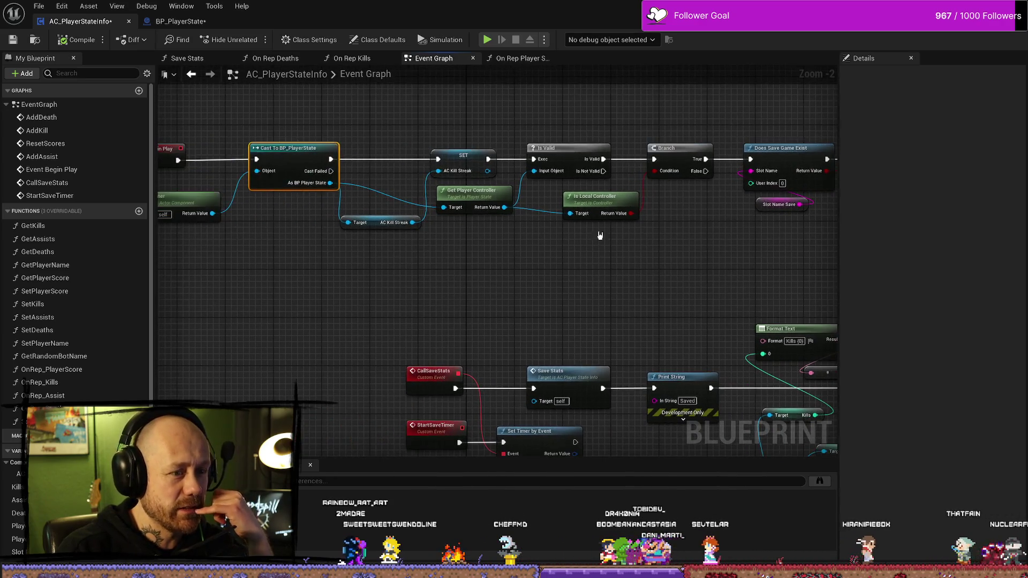
click(507, 57)
drag(587, 293, 681, 295)
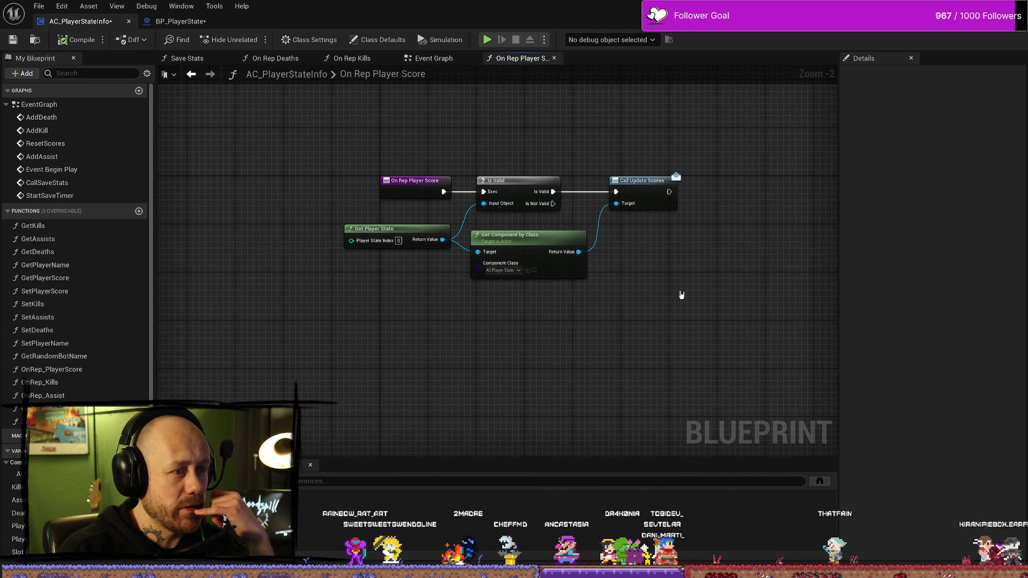
- Move the kill streak nodes down and left in the Save Stats graph
click(187, 58)
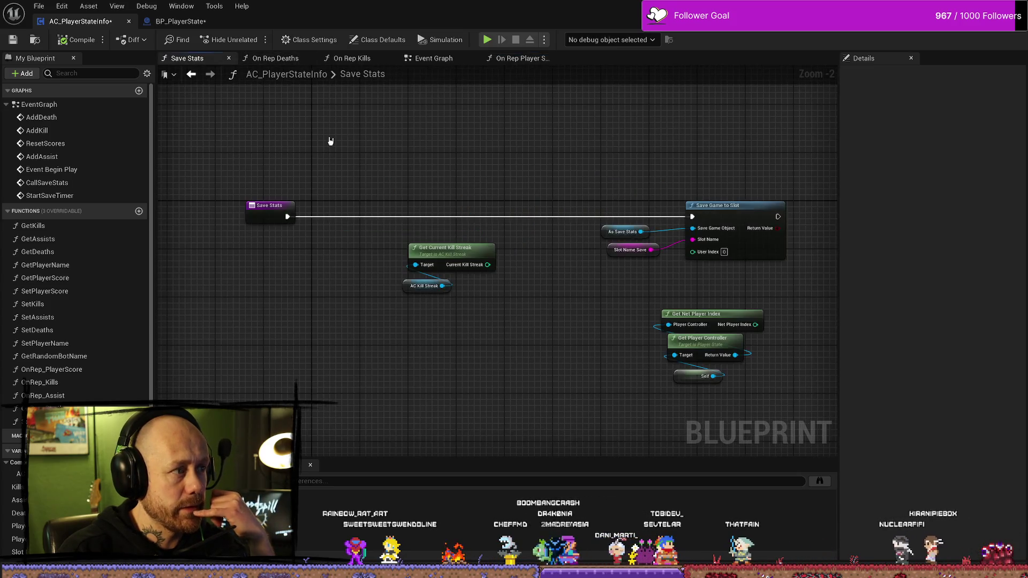
drag(466, 337, 399, 238)
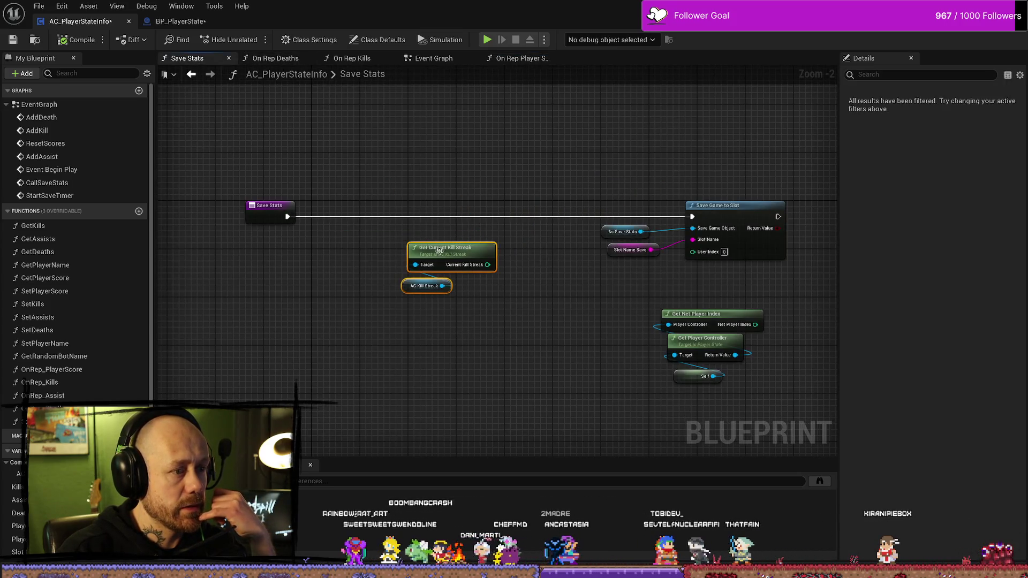
drag(485, 263, 448, 281)
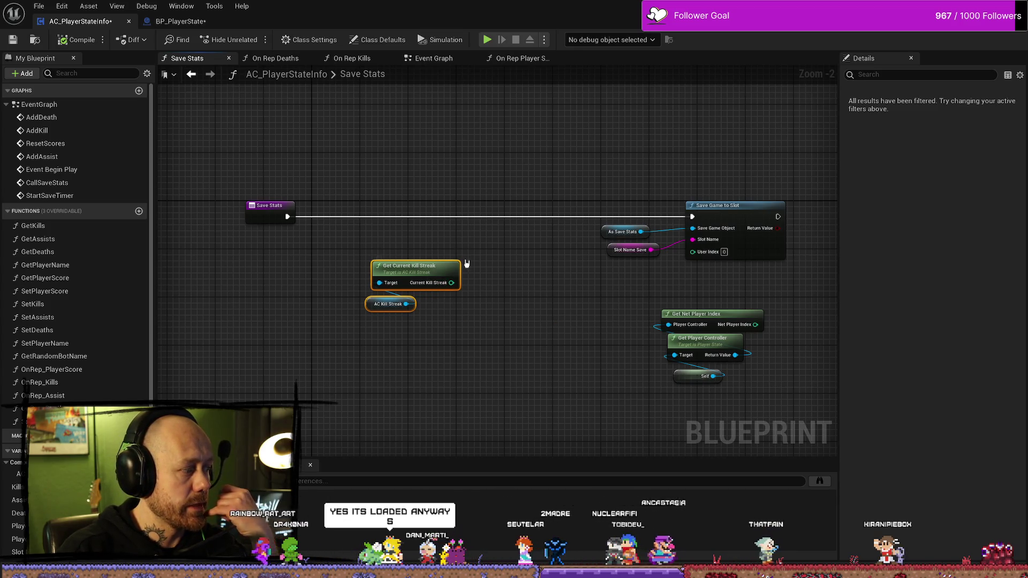
- Compile BP_PlayerState and inspect its Longest Killing Streak node
click(176, 21)
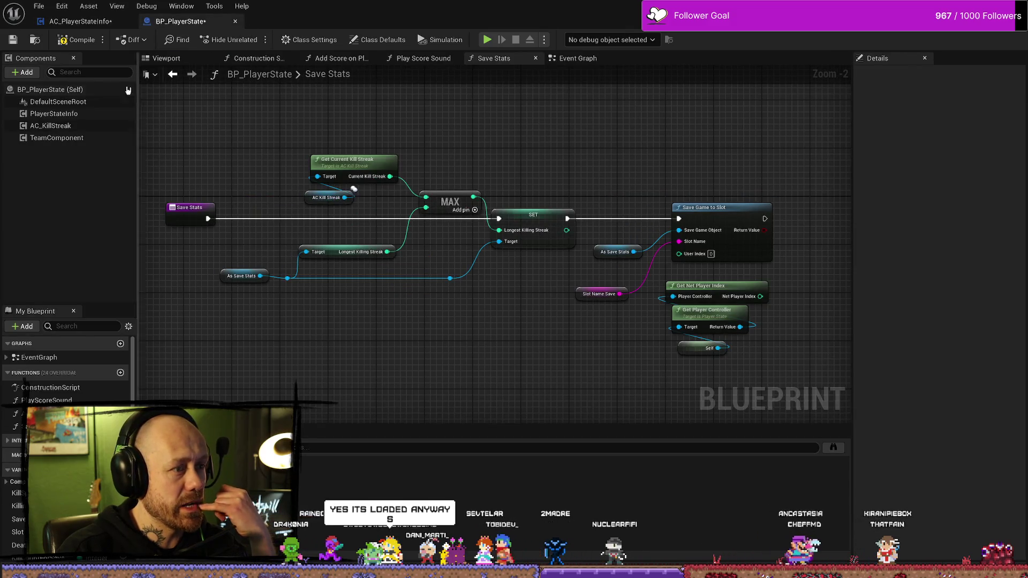
click(75, 40)
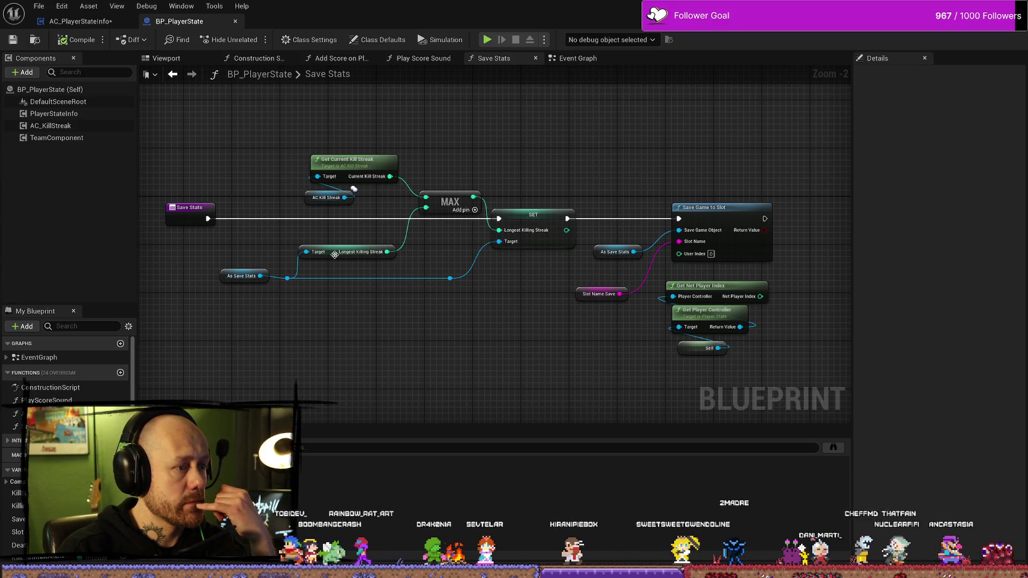
click(335, 254)
click(423, 334)
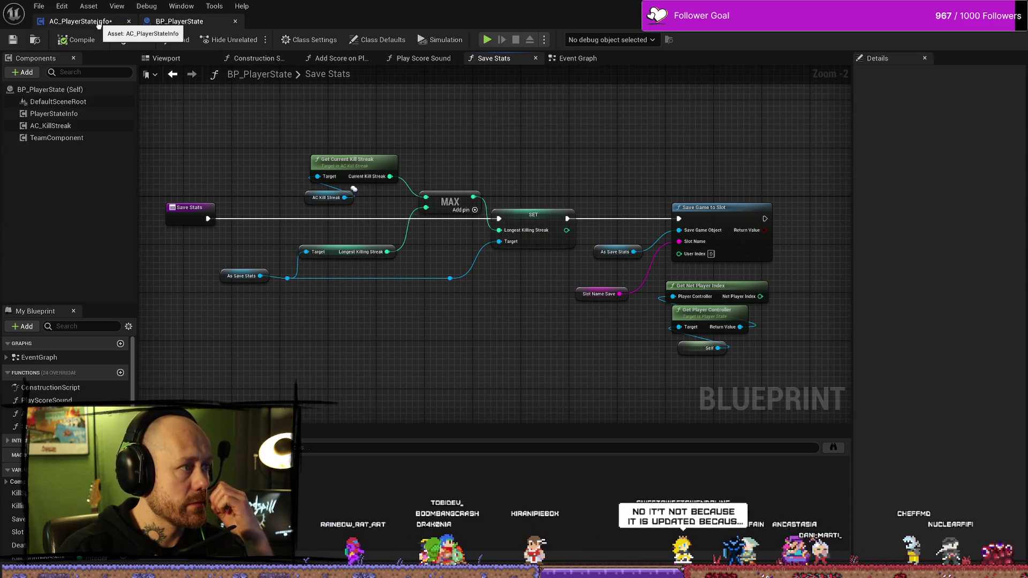
click(80, 21)
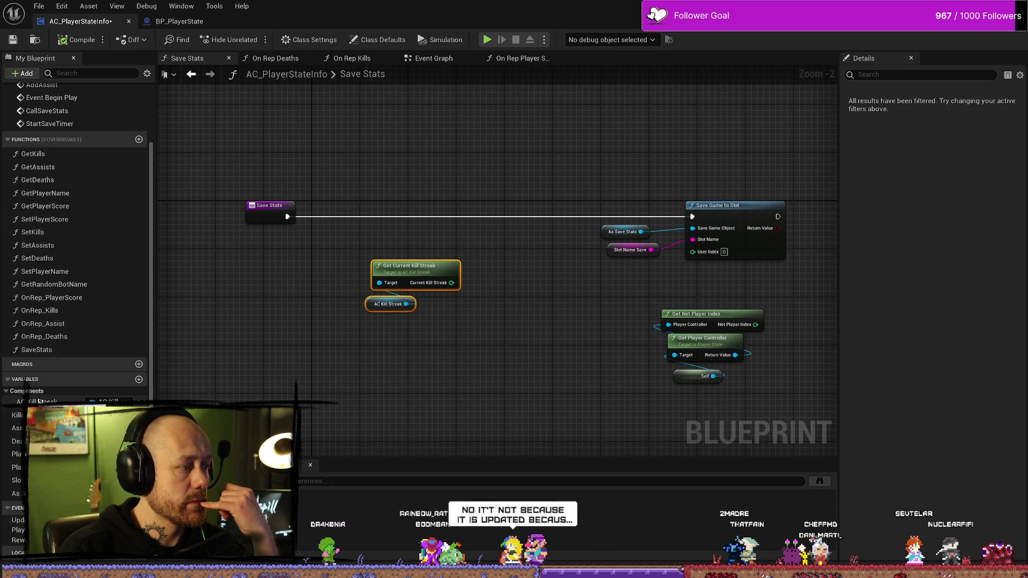
- Add a new AC_PlayerStateInfo variable named LongestKillingStreak
click(139, 379)
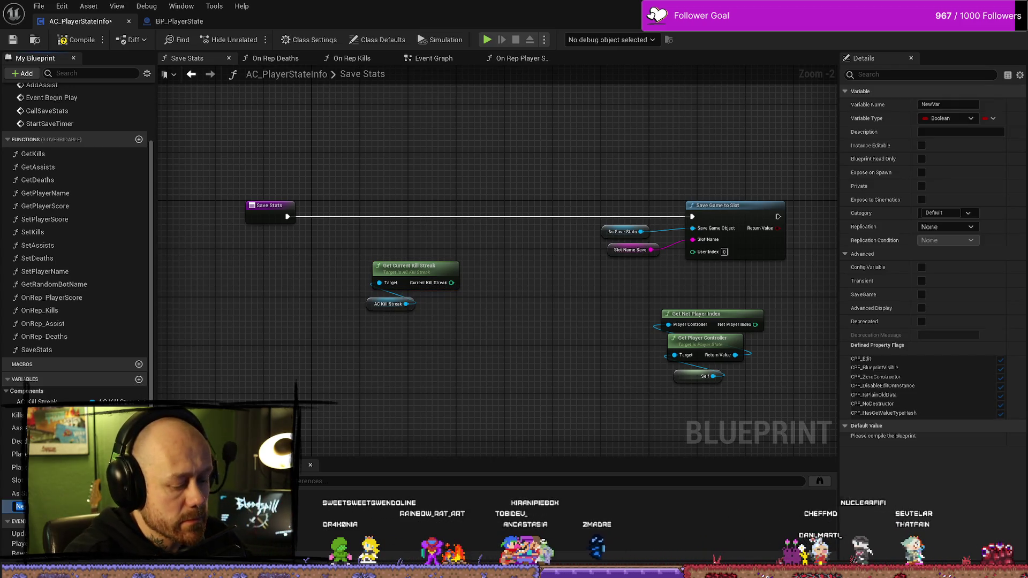
text(lo)
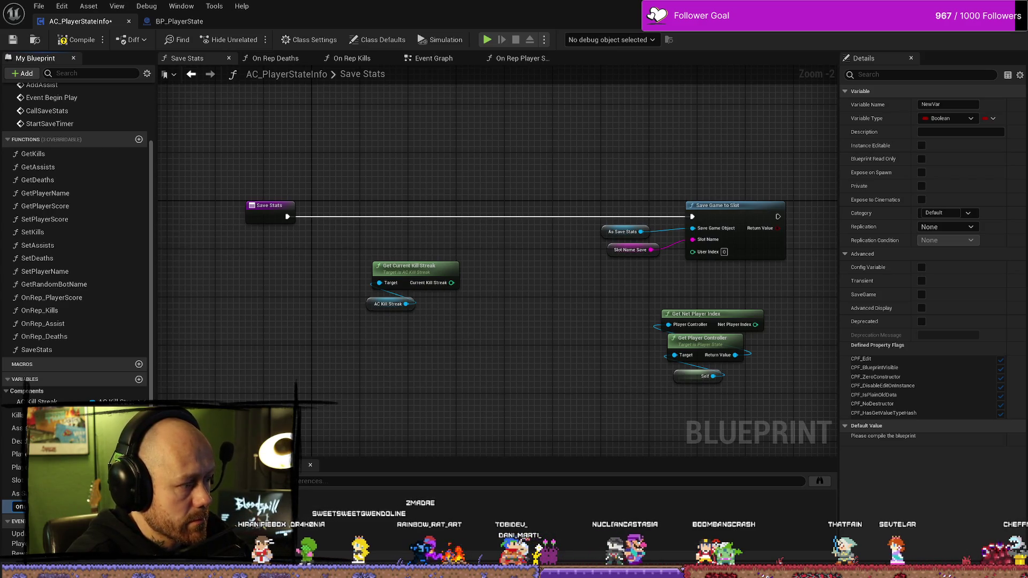
text(k)
key(BackSpace)
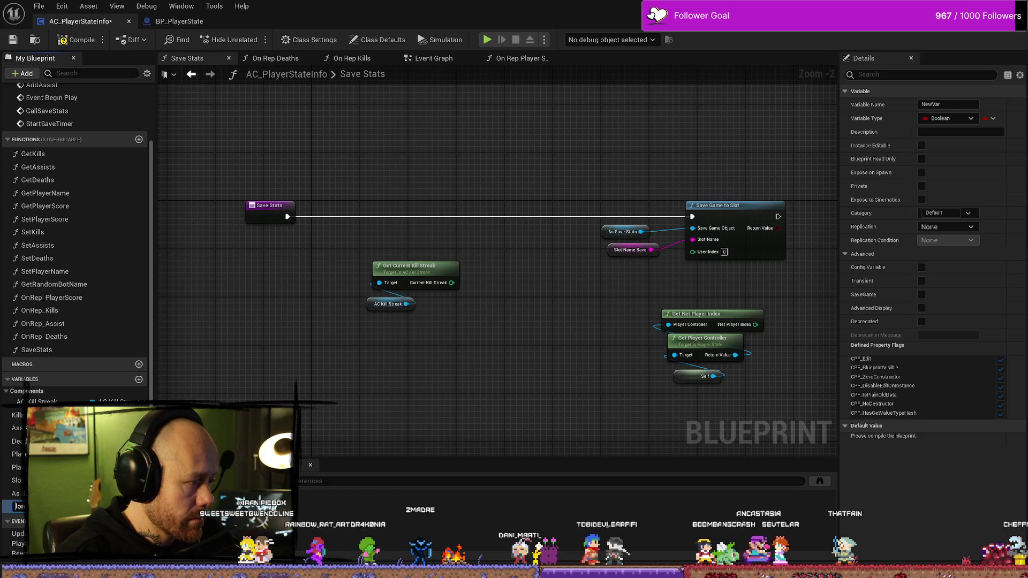
key(Return)
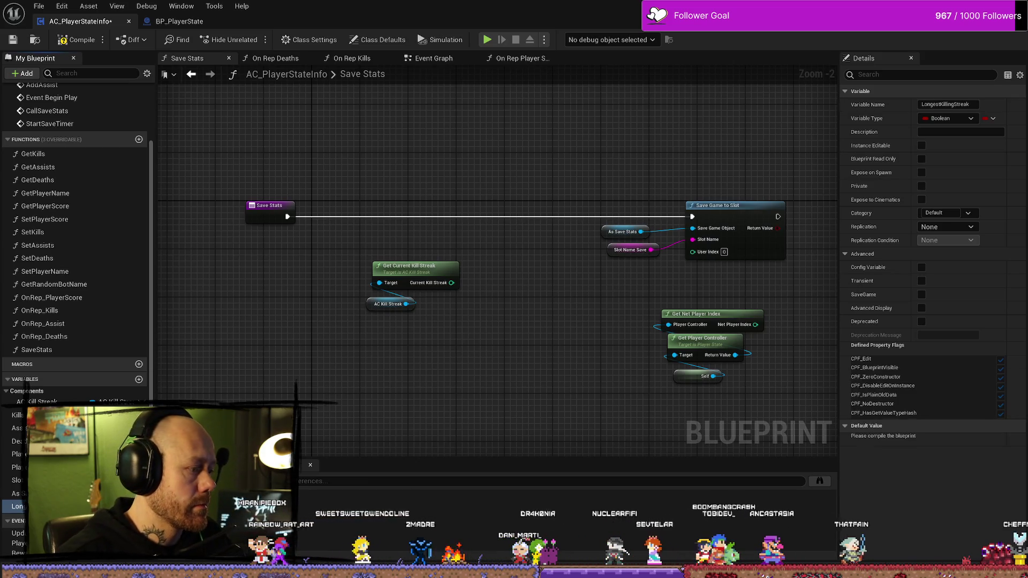
- Pick Integer as its type, dismiss the confirmation, and compare with BP_PlayerState
click(94, 506)
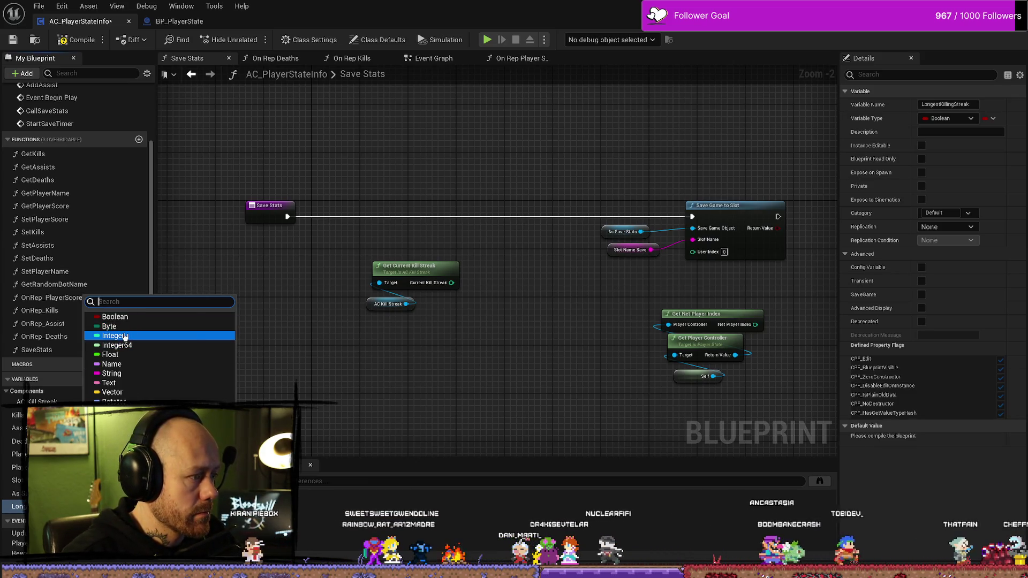
click(142, 335)
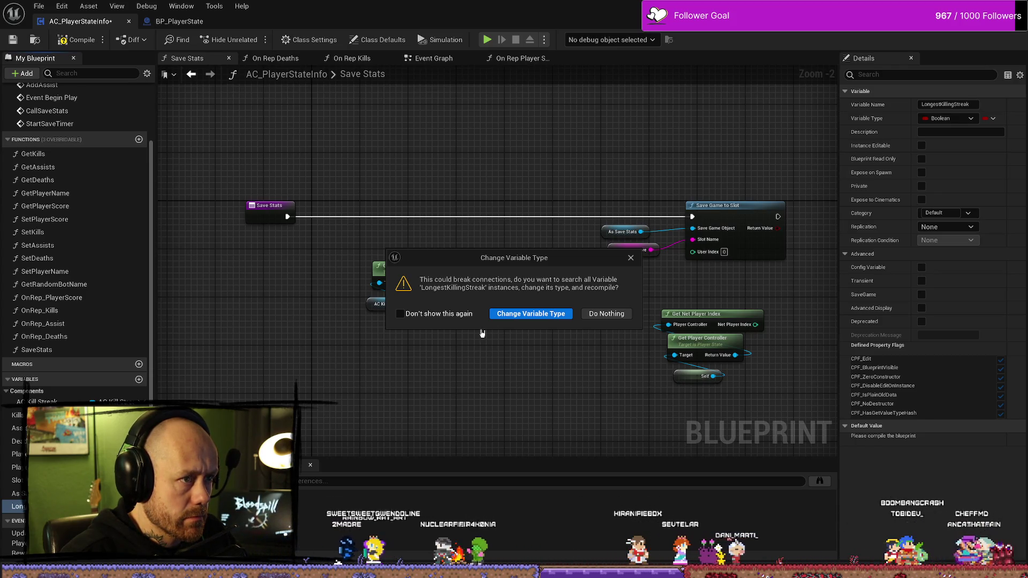
click(568, 315)
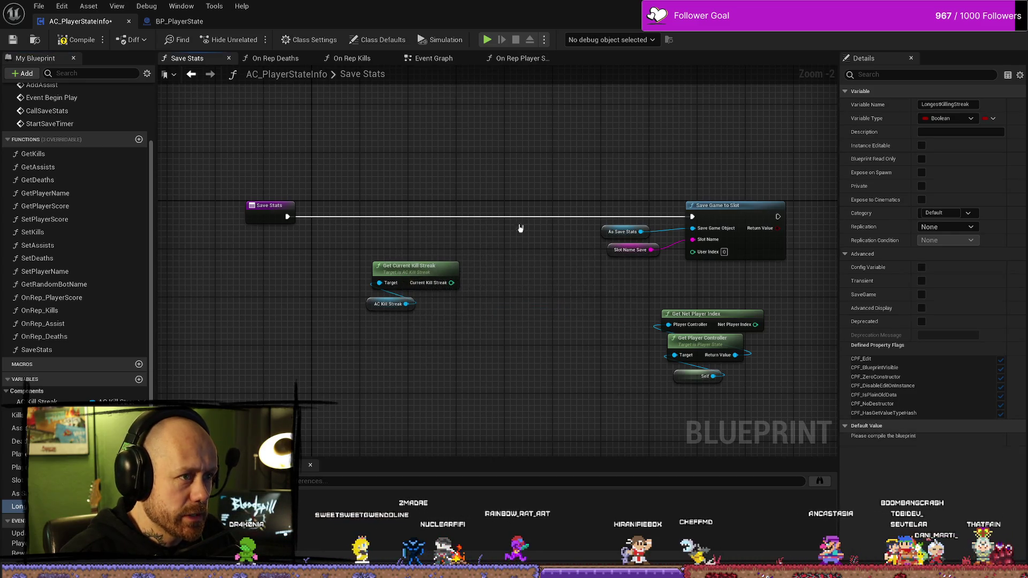
click(200, 22)
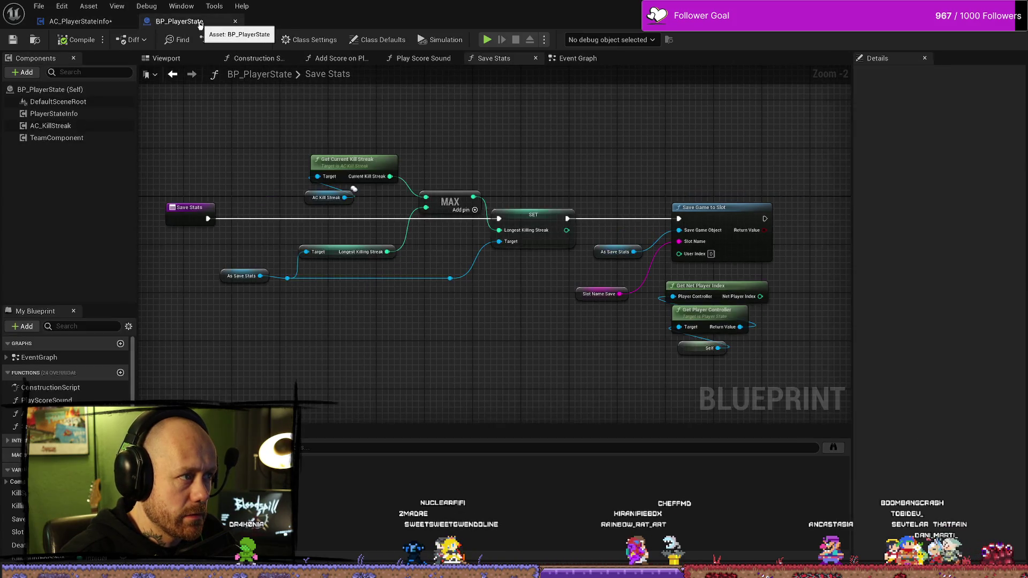
- Change LongestKillingStreak to Integer and confirm, bringing up its blueprint references
click(80, 22)
click(107, 506)
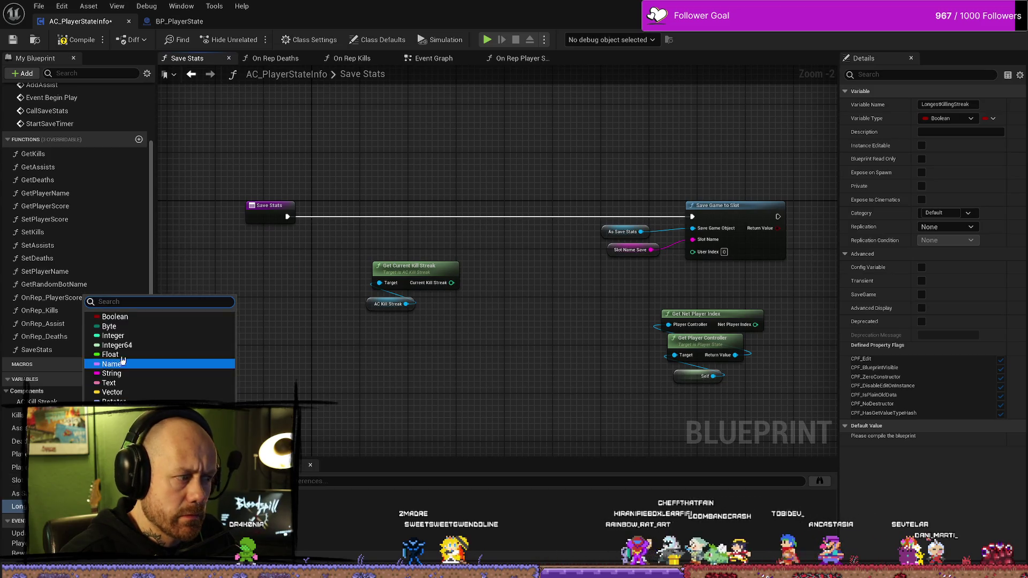
click(107, 333)
click(523, 317)
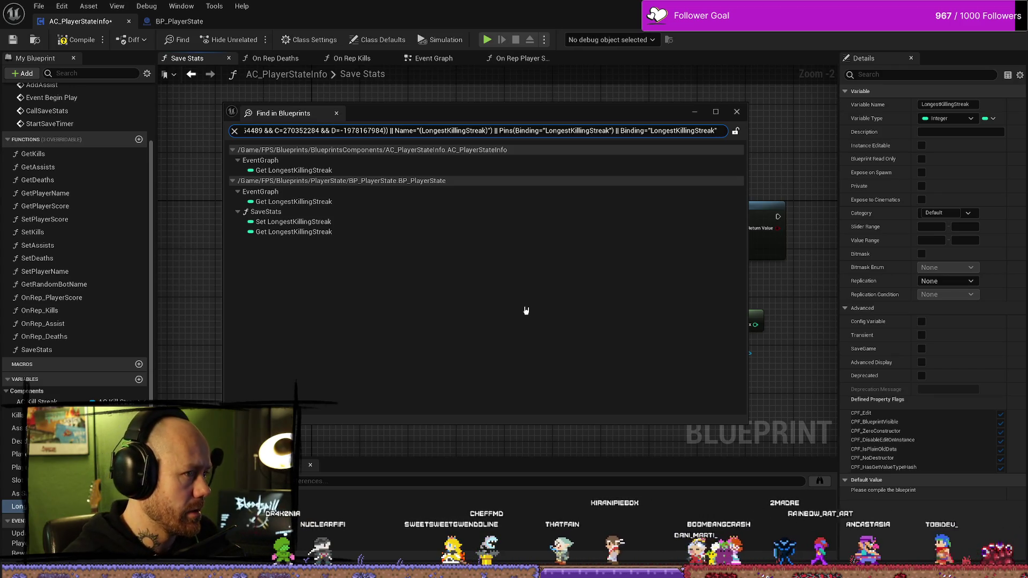
- Close the Find in Blueprints results window
click(736, 113)
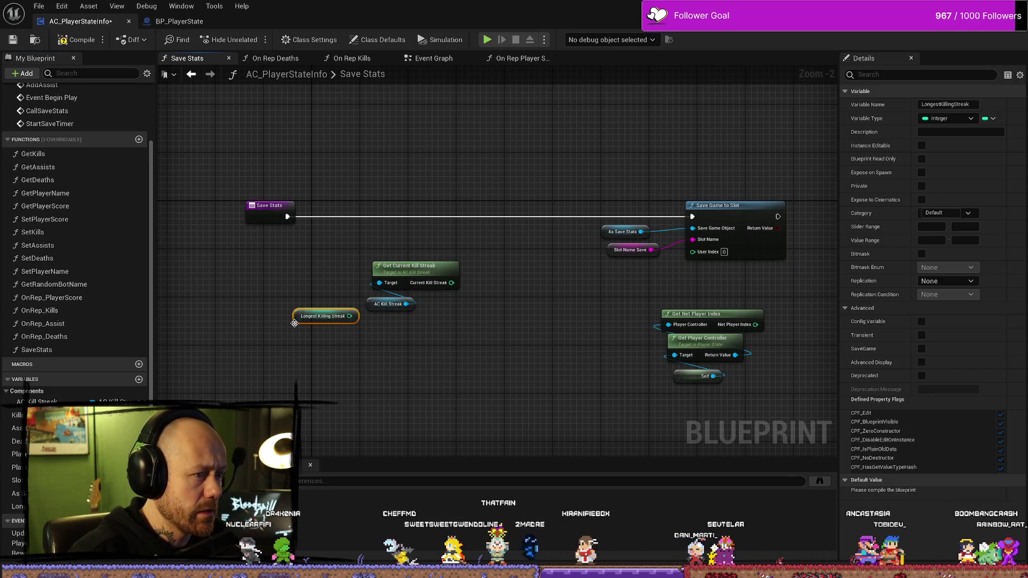
- Place the Longest Killing Streak getter above Get Current Kill Streak and compile
mouse_move(295, 323)
mouse_down()
mouse_move(306, 260)
mouse_move(331, 243)
mouse_move(337, 251)
mouse_up()
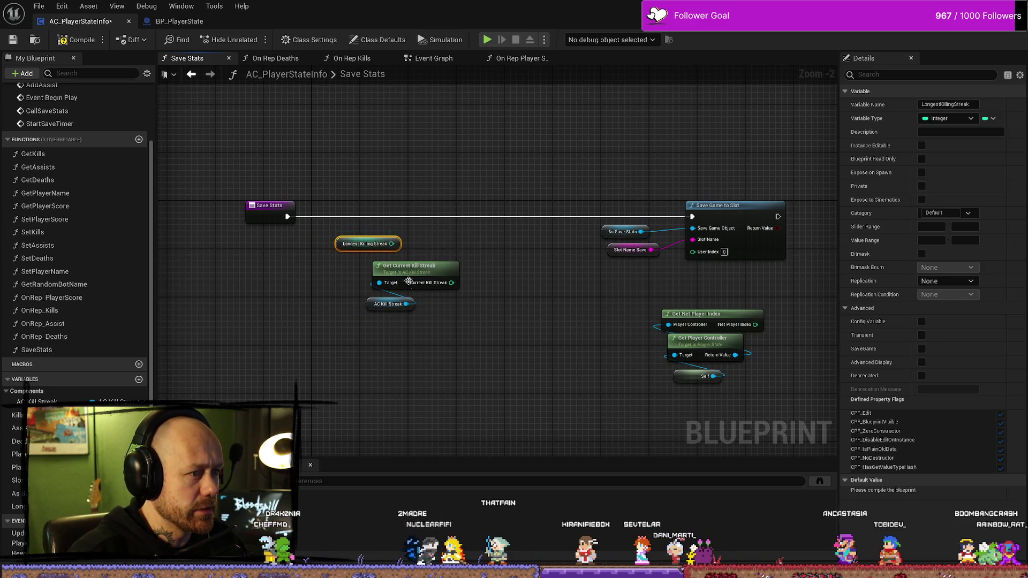
drag(408, 280, 406, 296)
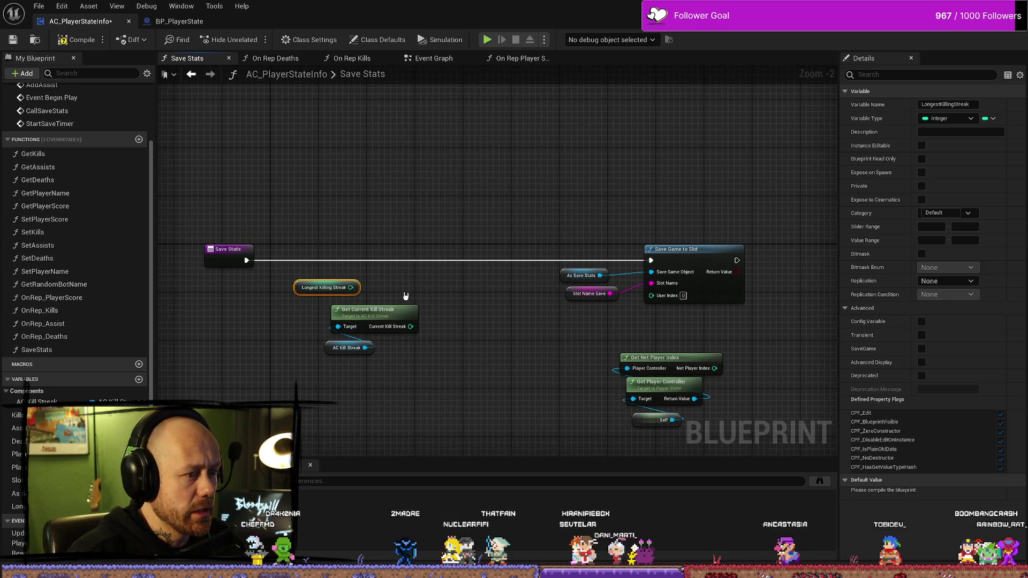
click(331, 347)
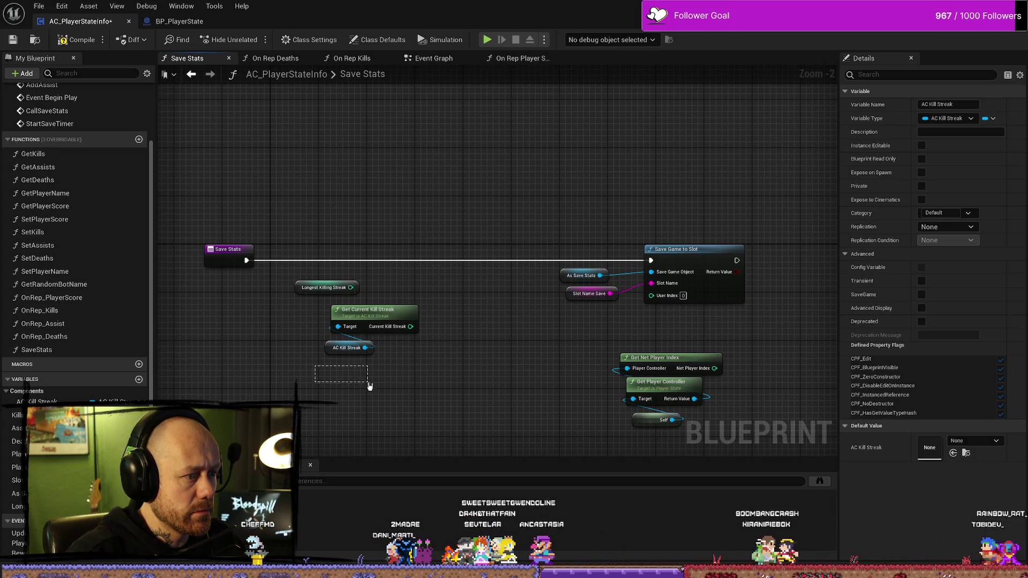
click(477, 374)
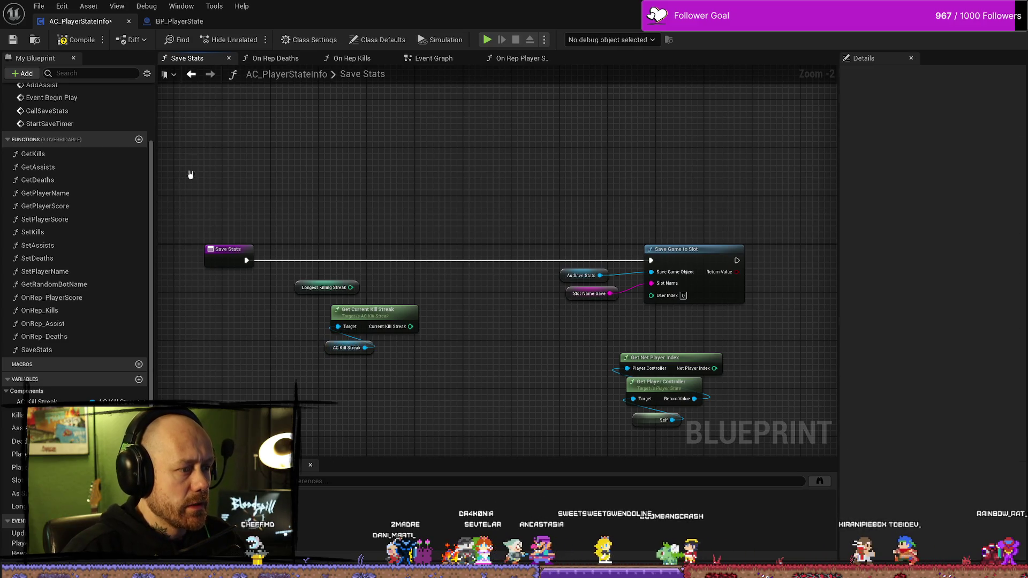
click(75, 40)
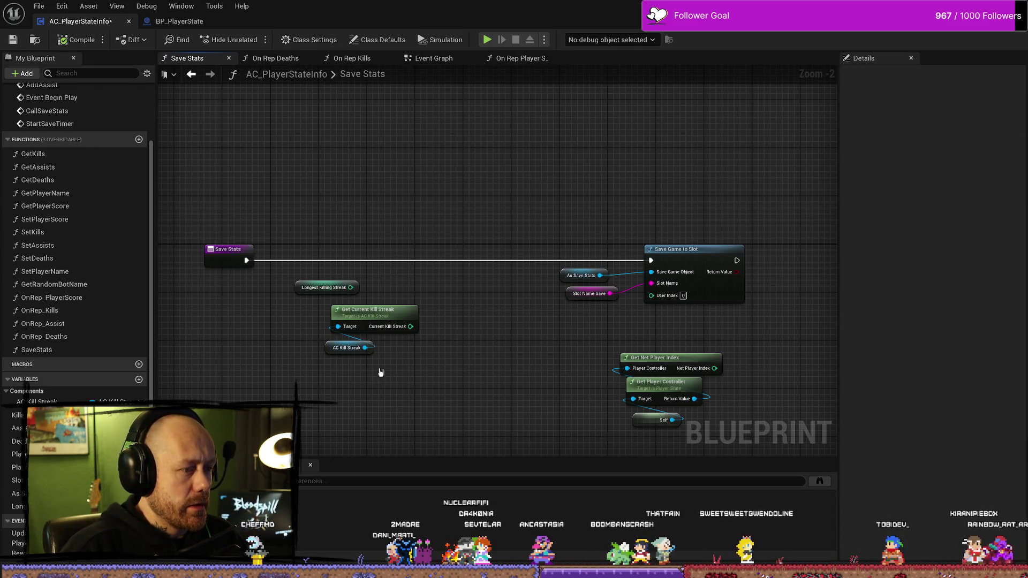
- Inspect the AC Kill Streak node and shift the Longest Killing Streak getter right
drag(311, 348, 311, 348)
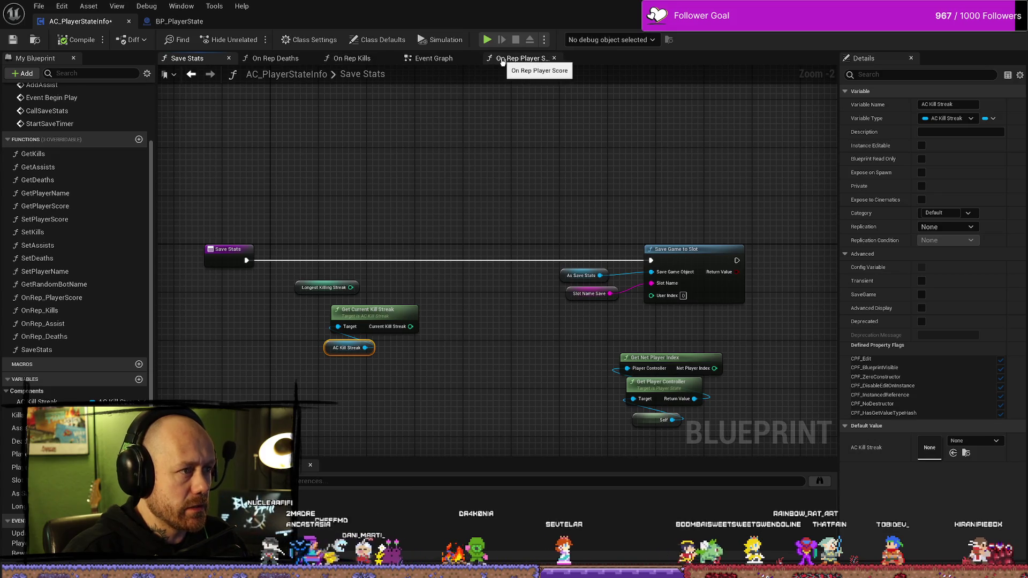
click(357, 375)
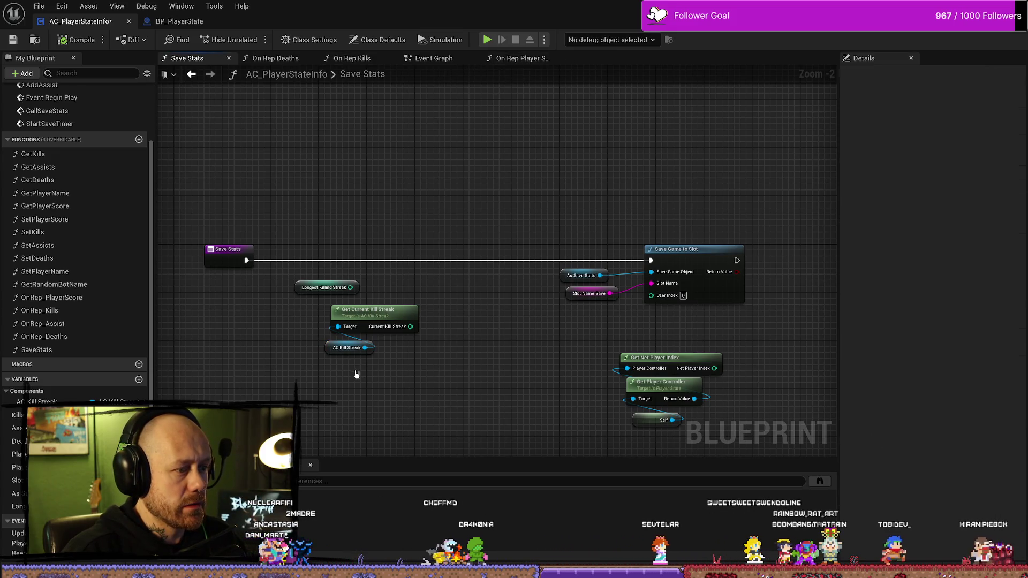
click(334, 348)
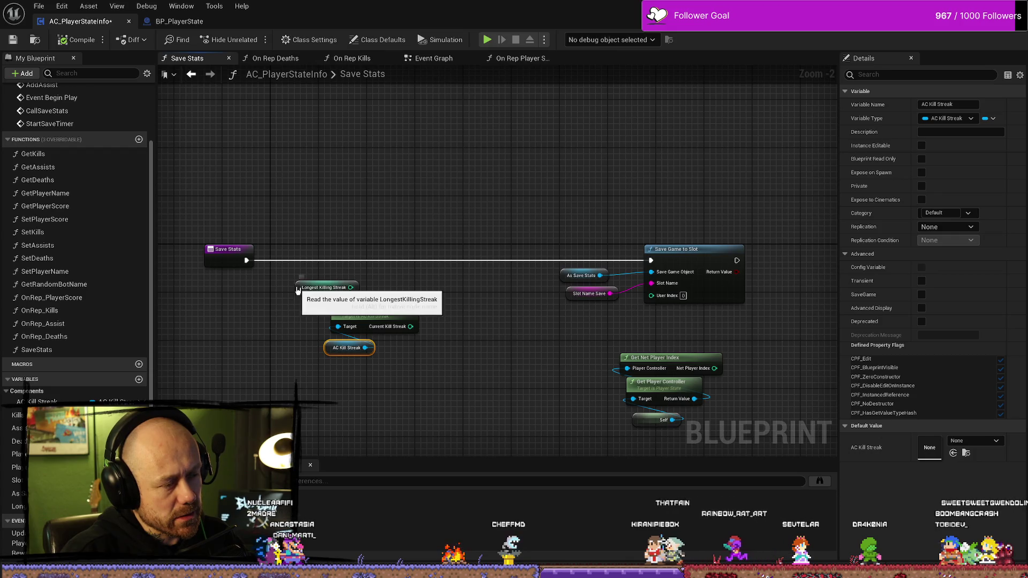
mouse_move(299, 294)
mouse_down()
mouse_move(298, 220)
mouse_move(328, 240)
mouse_move(353, 290)
mouse_up()
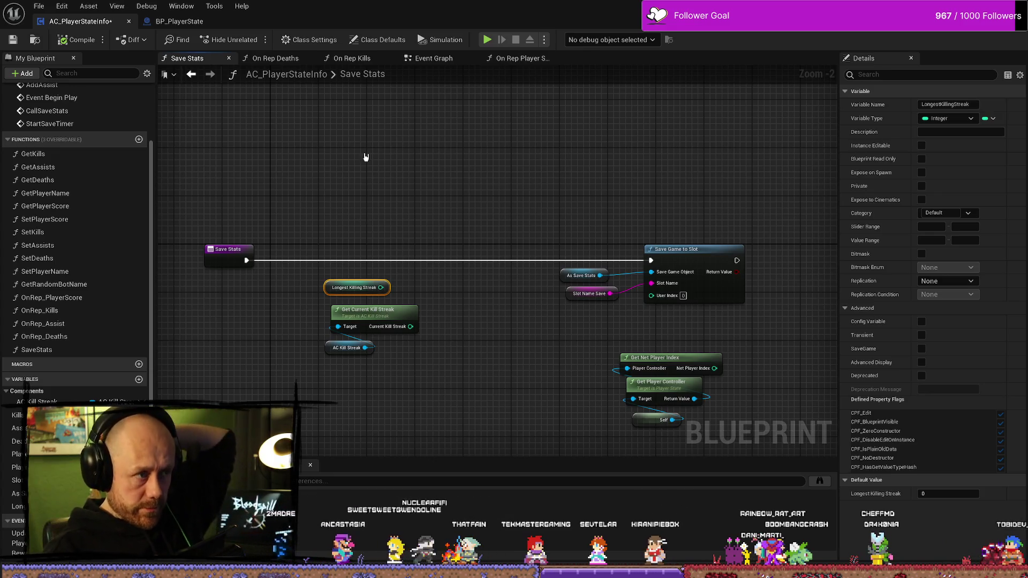
click(433, 58)
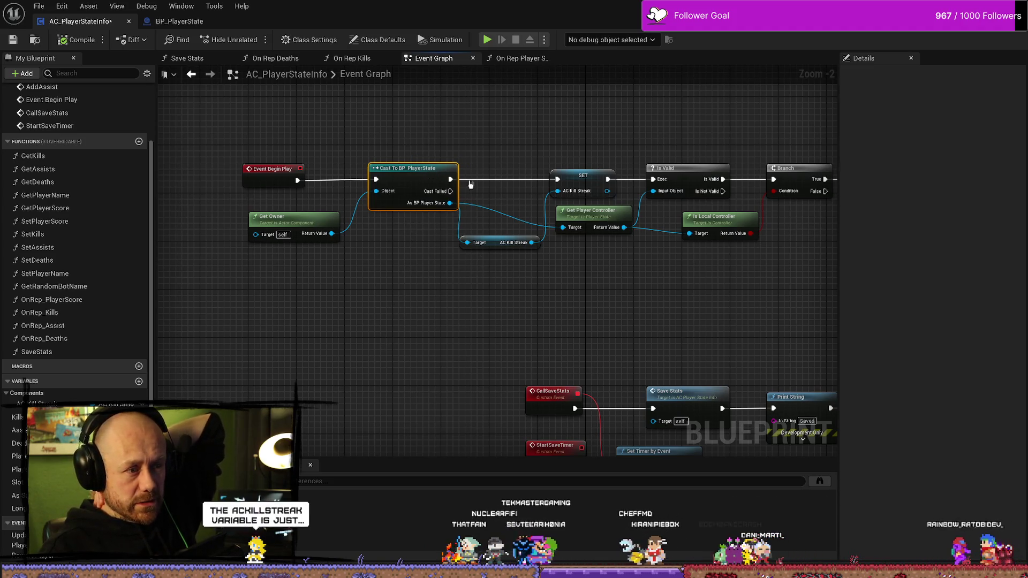
click(507, 245)
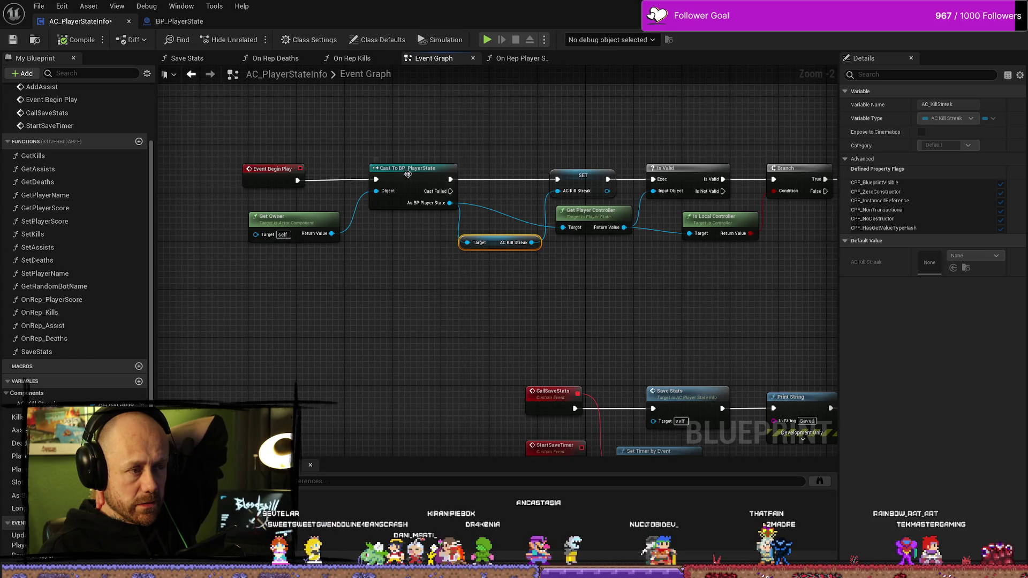
drag(407, 174, 399, 180)
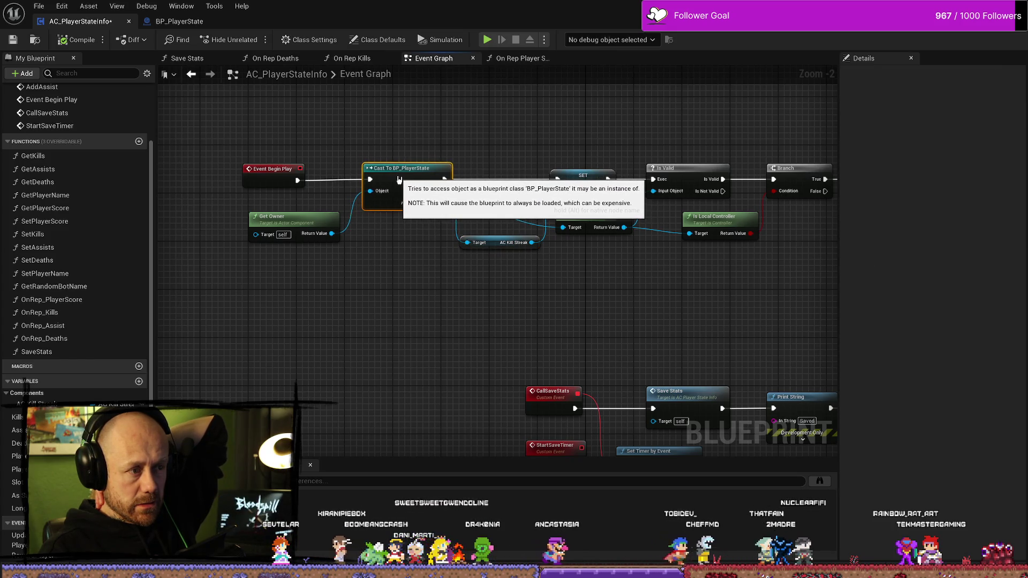
click(429, 148)
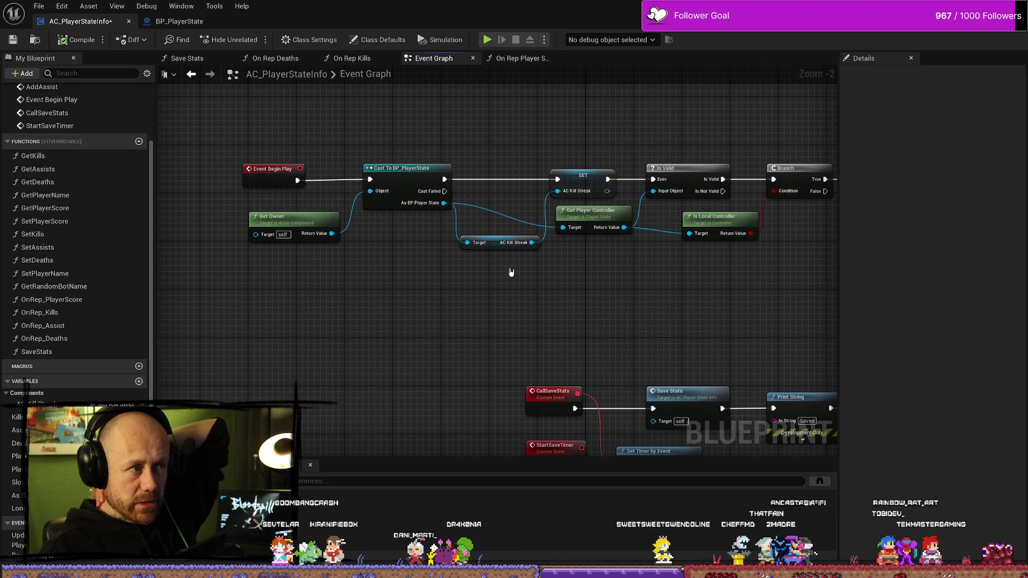
click(494, 246)
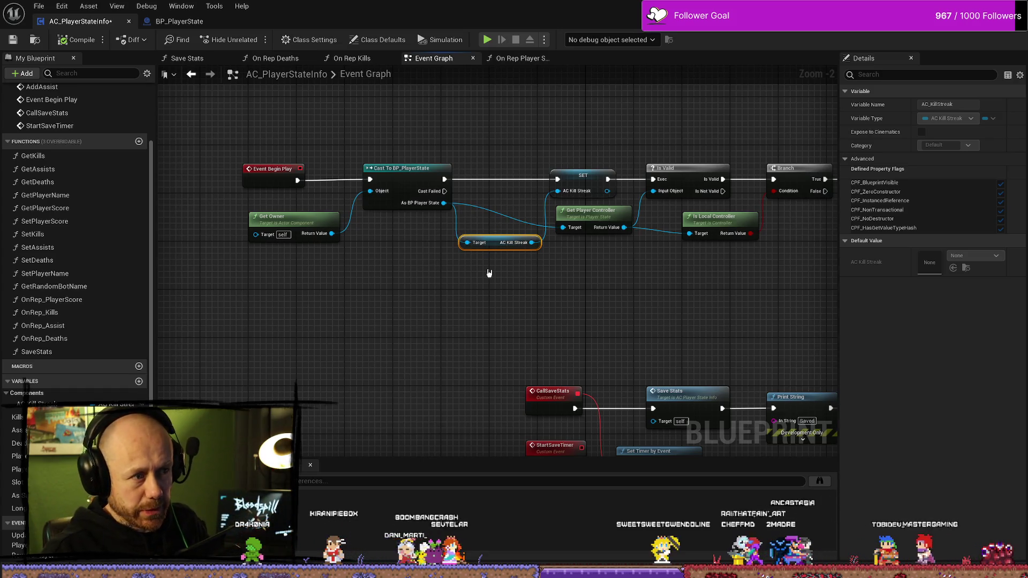
click(405, 260)
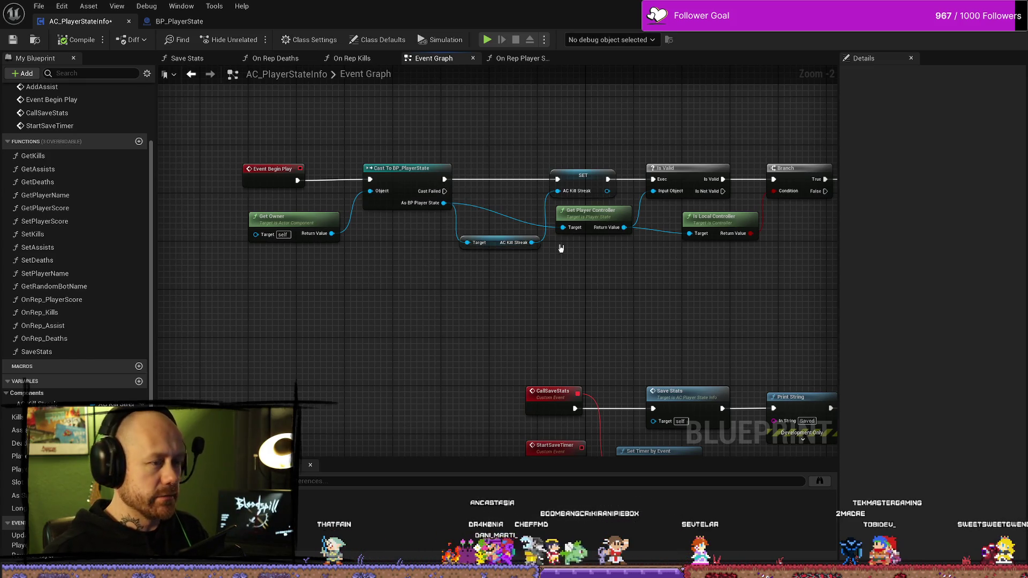
drag(294, 221, 287, 220)
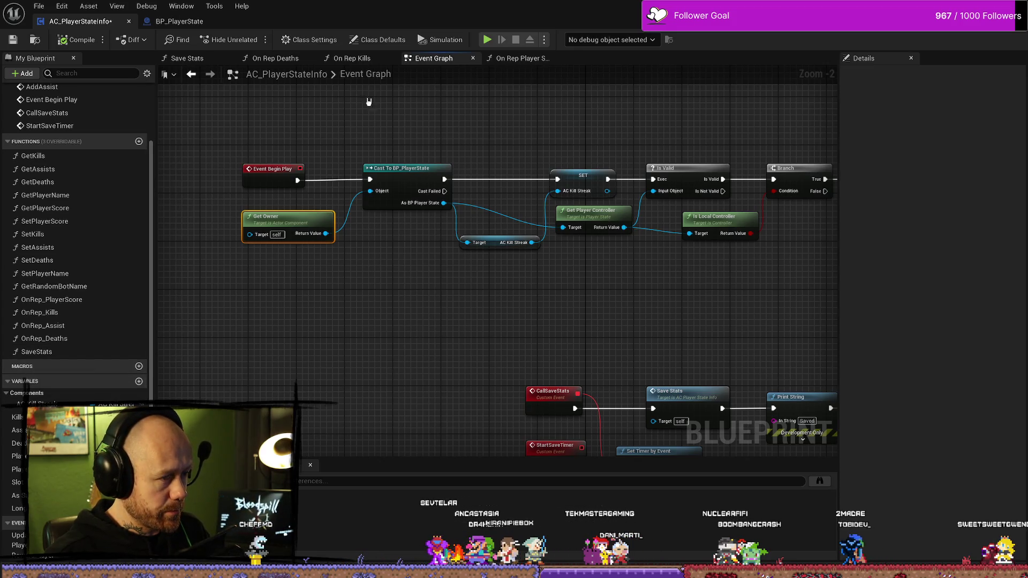
drag(487, 247, 493, 253)
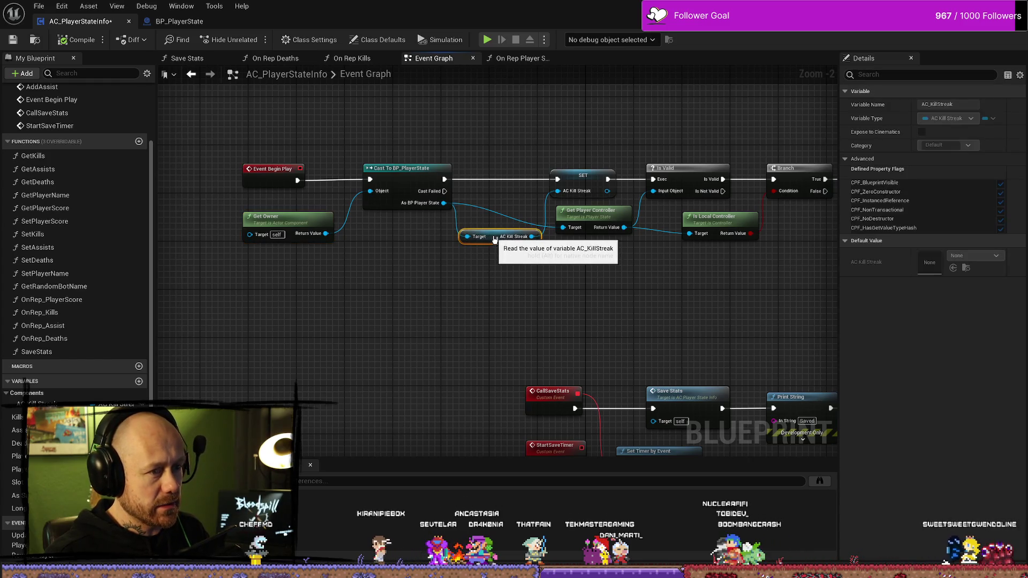
click(402, 170)
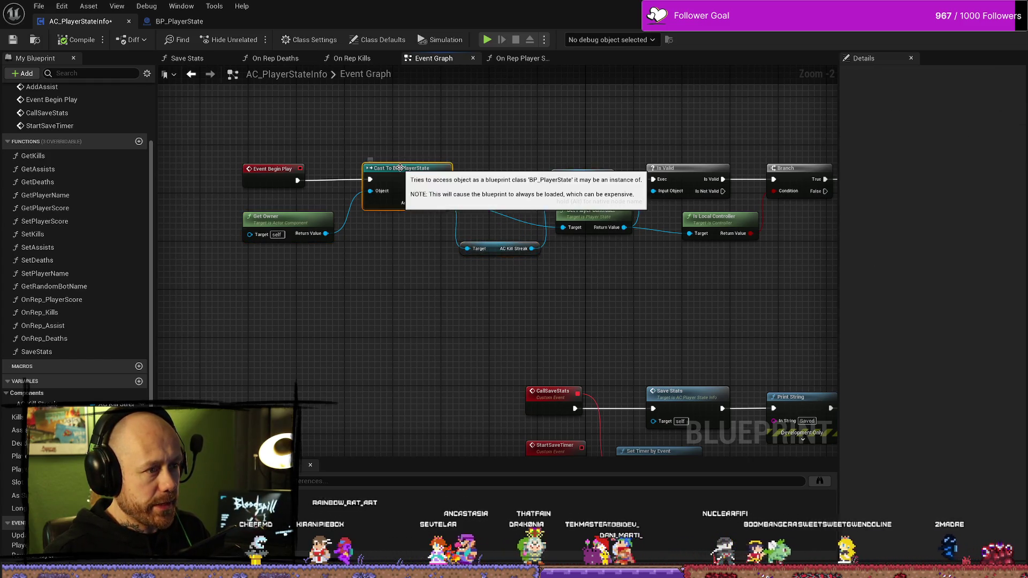
mouse_move(408, 104)
mouse_down()
mouse_move(411, 372)
mouse_move(400, 259)
mouse_move(403, 291)
mouse_up()
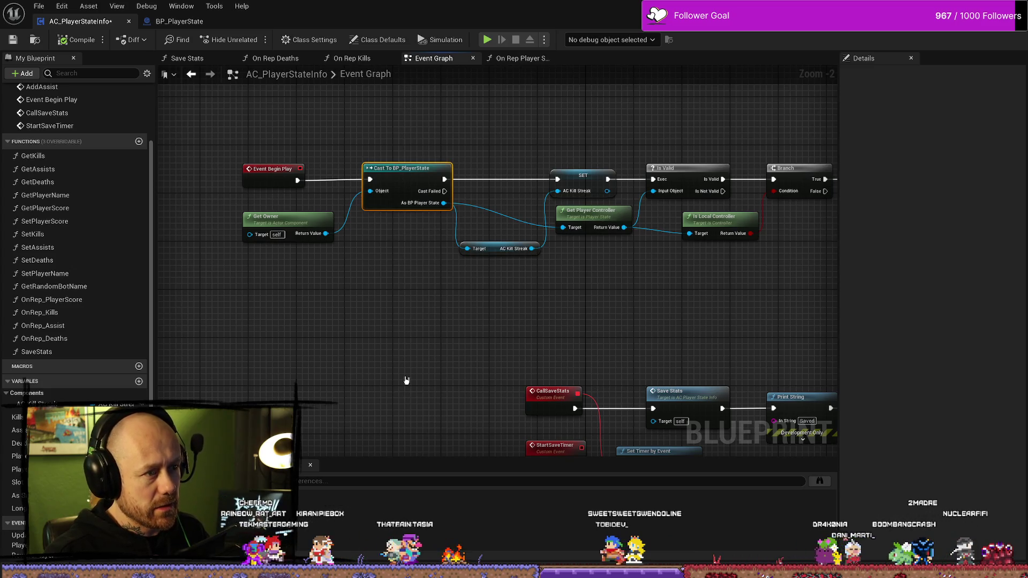
click(491, 250)
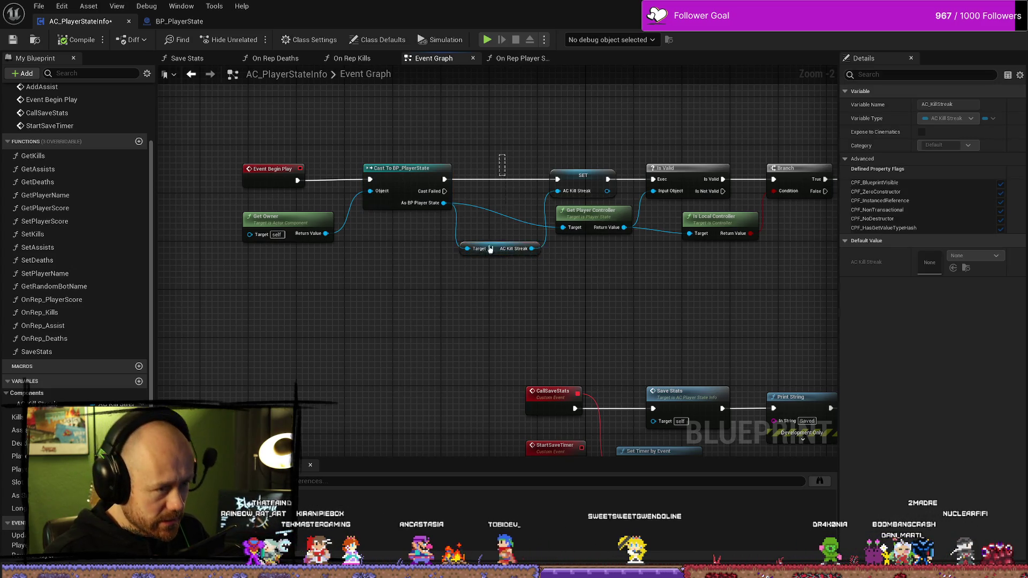
mouse_move(505, 353)
mouse_down()
mouse_move(495, 351)
mouse_move(510, 374)
mouse_move(531, 321)
mouse_move(701, 312)
mouse_up()
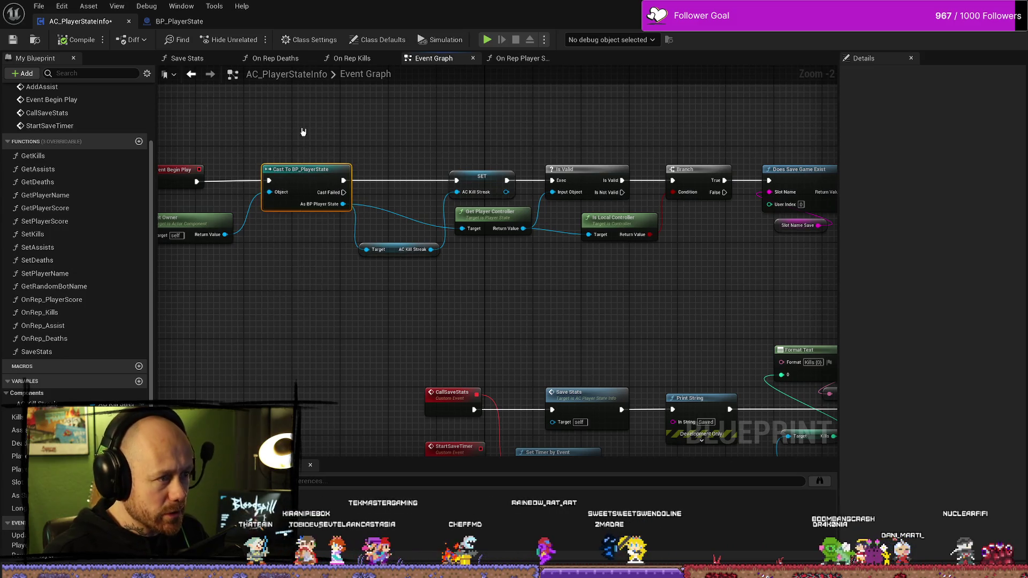
mouse_move(305, 116)
mouse_down()
mouse_move(294, 294)
mouse_move(307, 151)
mouse_move(391, 360)
mouse_move(420, 315)
mouse_move(458, 356)
mouse_move(268, 154)
mouse_move(372, 379)
mouse_move(259, 142)
mouse_move(322, 326)
mouse_move(397, 341)
mouse_up()
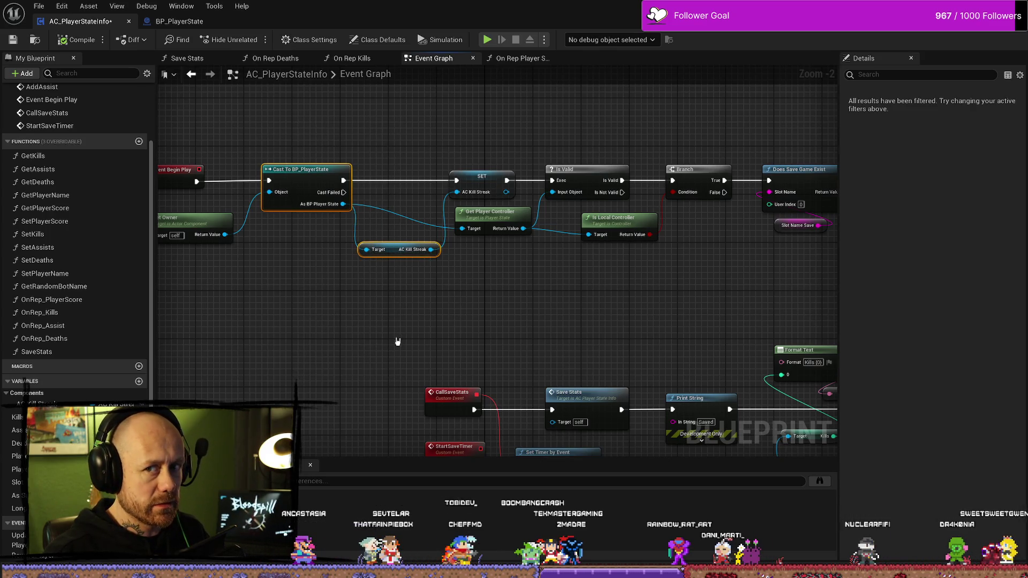
click(307, 129)
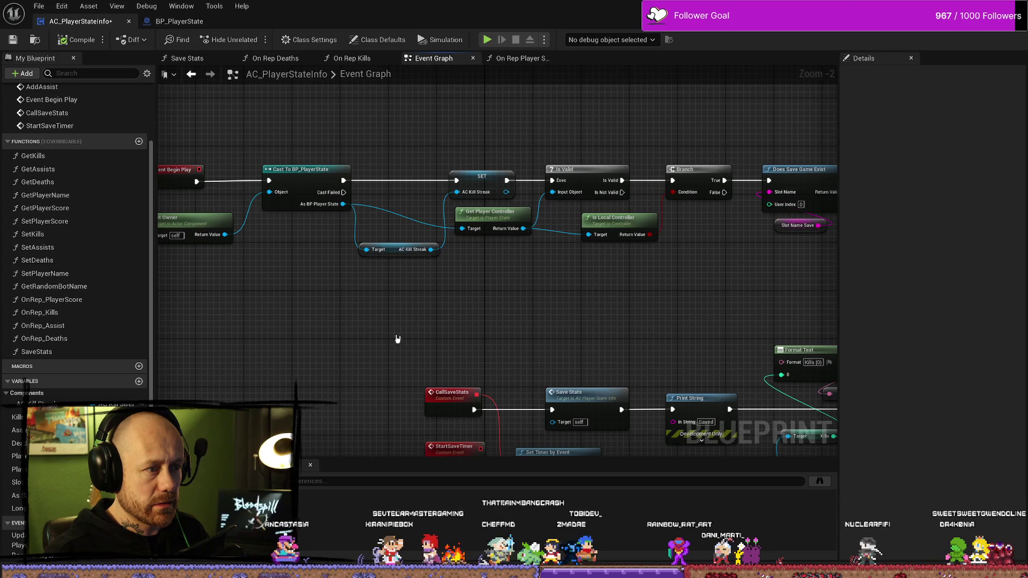
drag(298, 120, 410, 329)
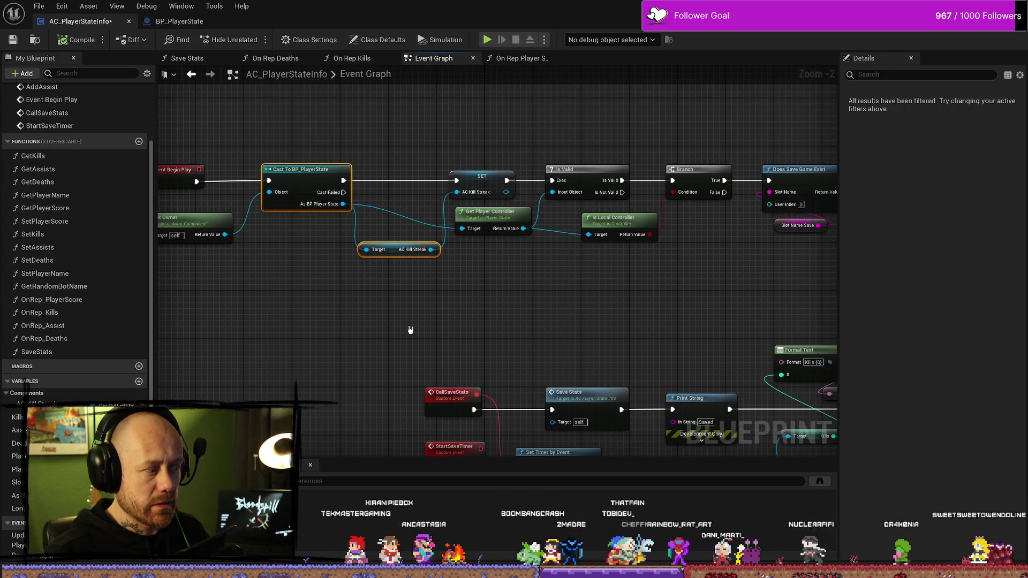
right_click(361, 322)
click(306, 320)
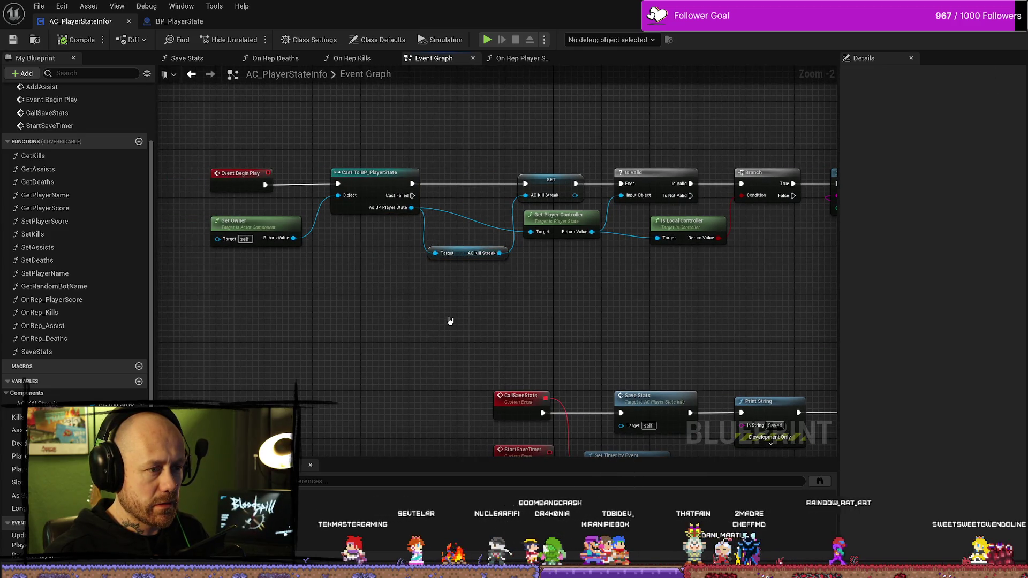
mouse_move(450, 320)
mouse_down()
mouse_move(459, 218)
mouse_move(485, 185)
mouse_up()
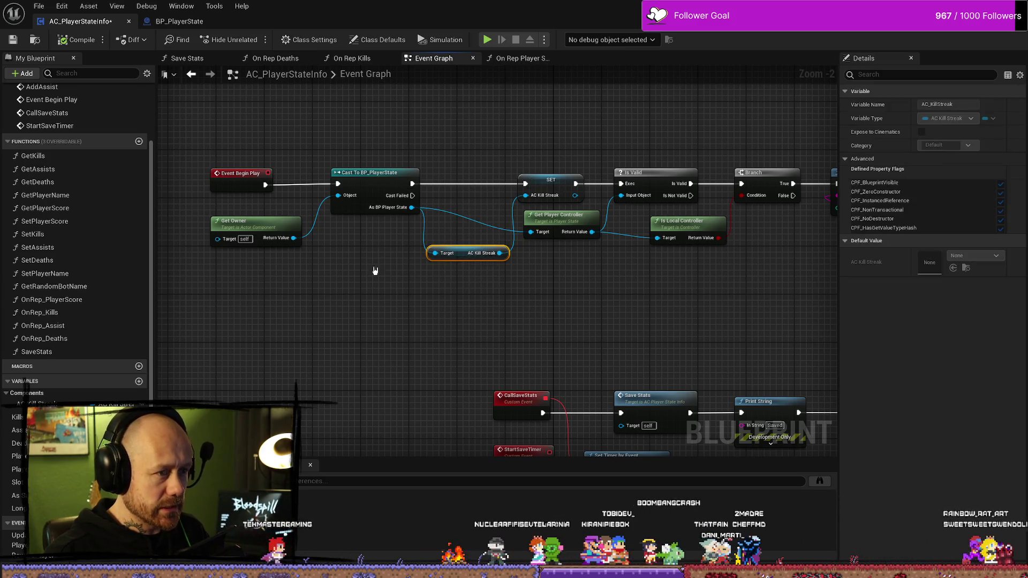
mouse_move(374, 343)
mouse_down()
mouse_move(373, 115)
mouse_move(351, 119)
mouse_move(334, 159)
mouse_move(328, 142)
mouse_move(349, 133)
mouse_move(384, 169)
mouse_up()
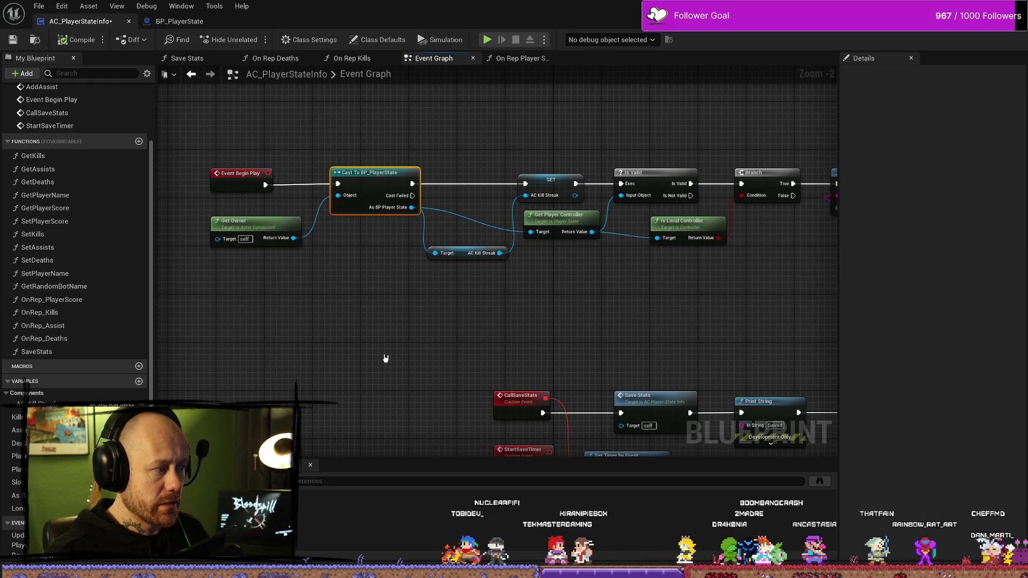
- Look over On Rep Player Score and Save Stats, then show BP_PlayerState's Save Stats graph
click(519, 59)
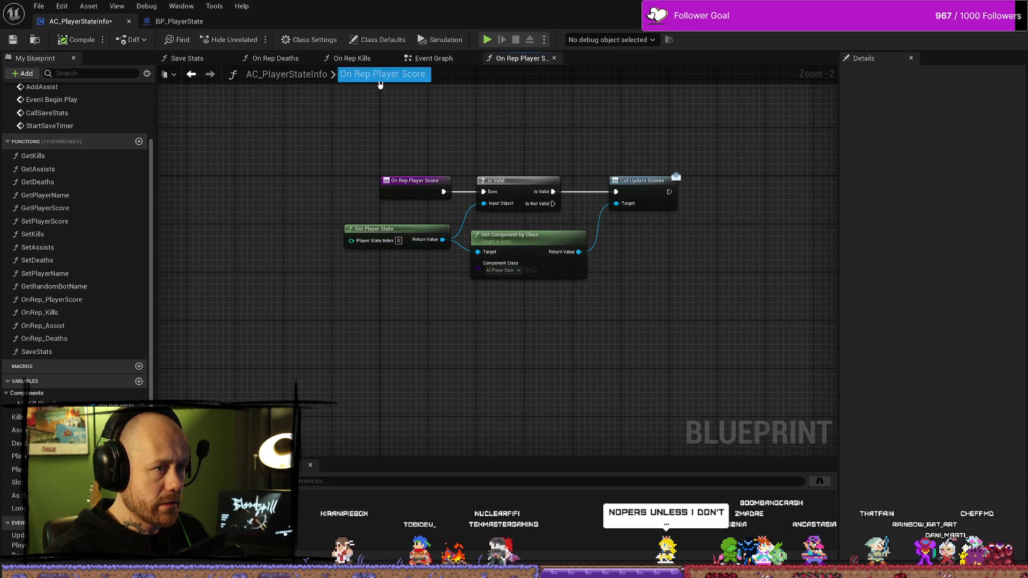
click(185, 57)
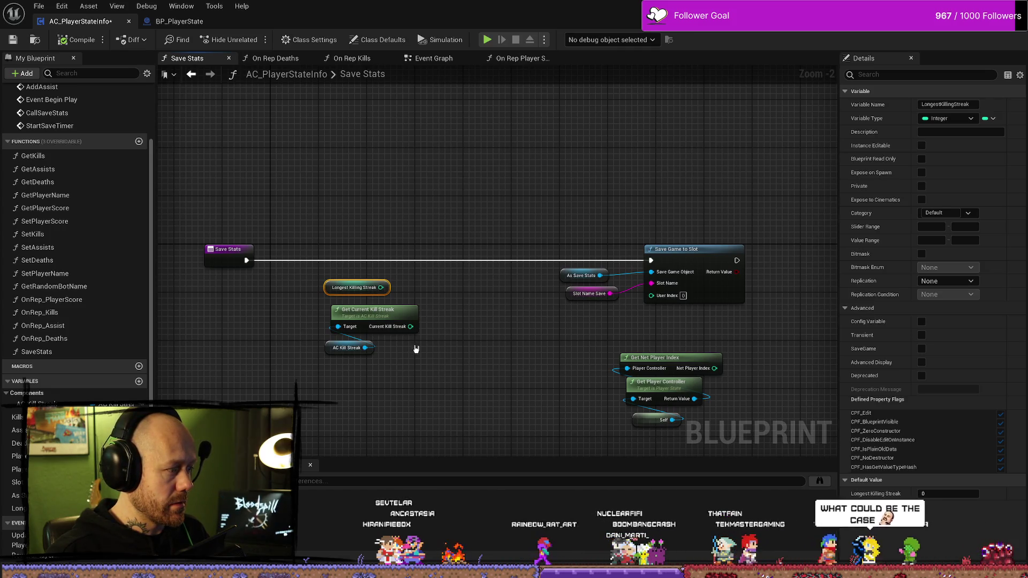
mouse_move(391, 378)
mouse_down()
mouse_move(415, 328)
mouse_move(425, 335)
mouse_up()
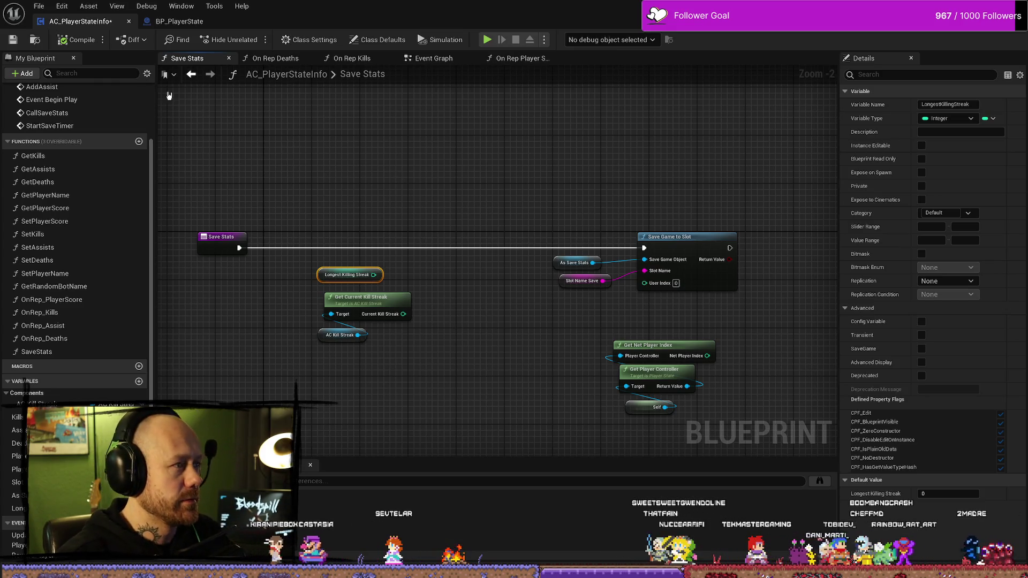
click(179, 21)
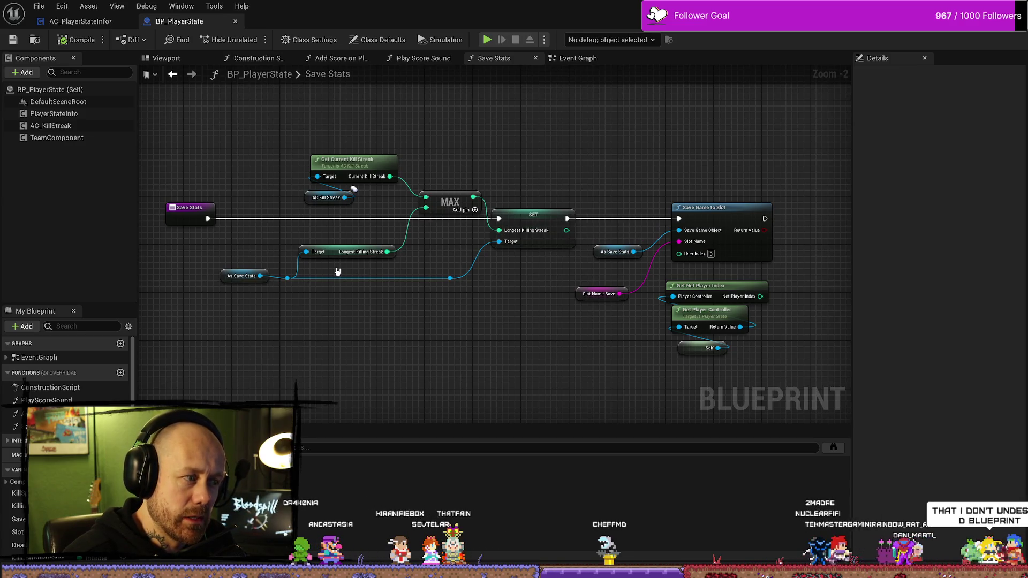
- Delete AC_PlayerStateInfo's own LongestKillingStreak variable, confirming the in-use warning
drag(272, 248, 371, 317)
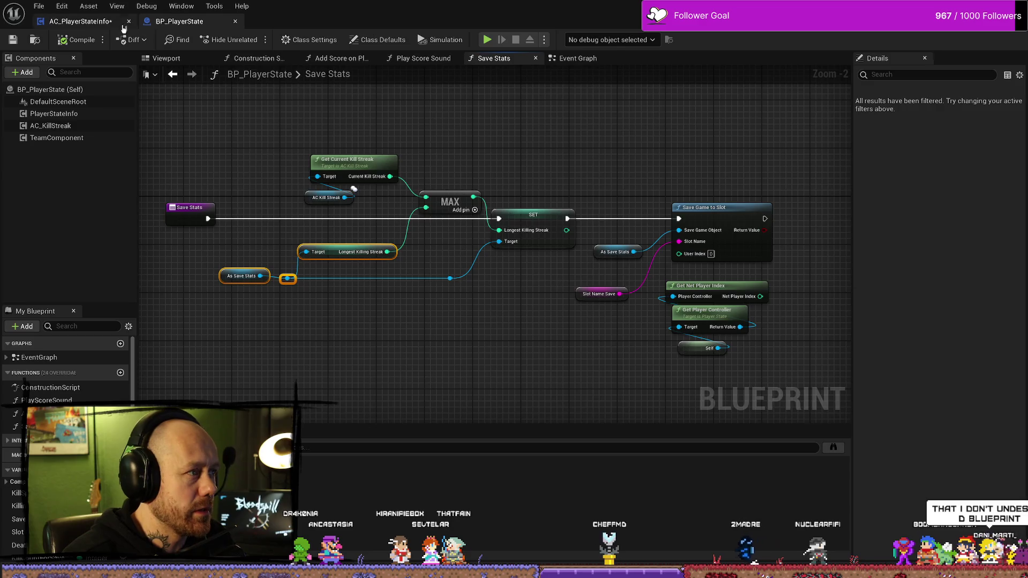
click(80, 21)
click(16, 508)
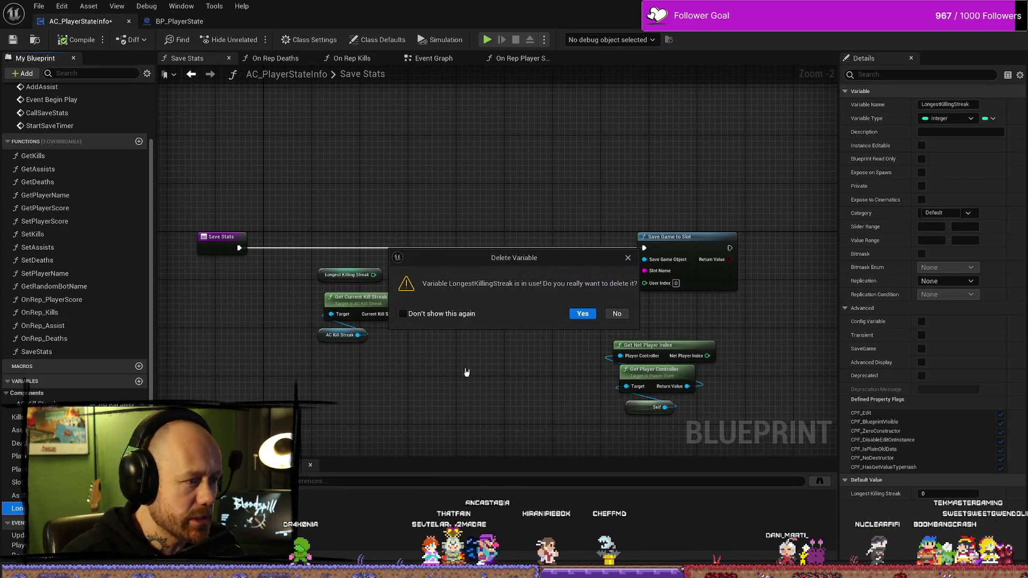
click(583, 315)
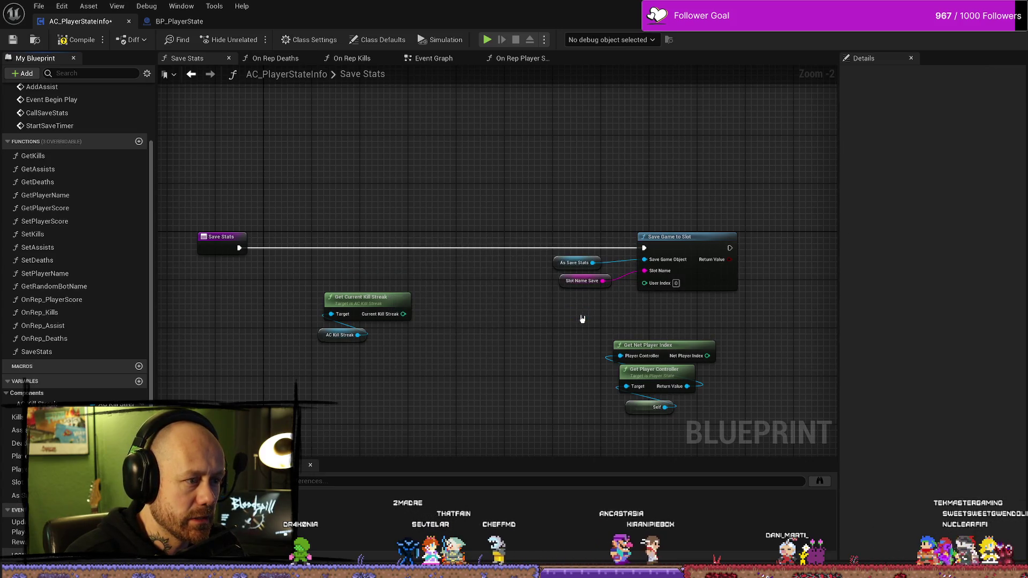
- Drop an As Save Stats getter node into the Save Stats graph
right_click(357, 401)
click(519, 439)
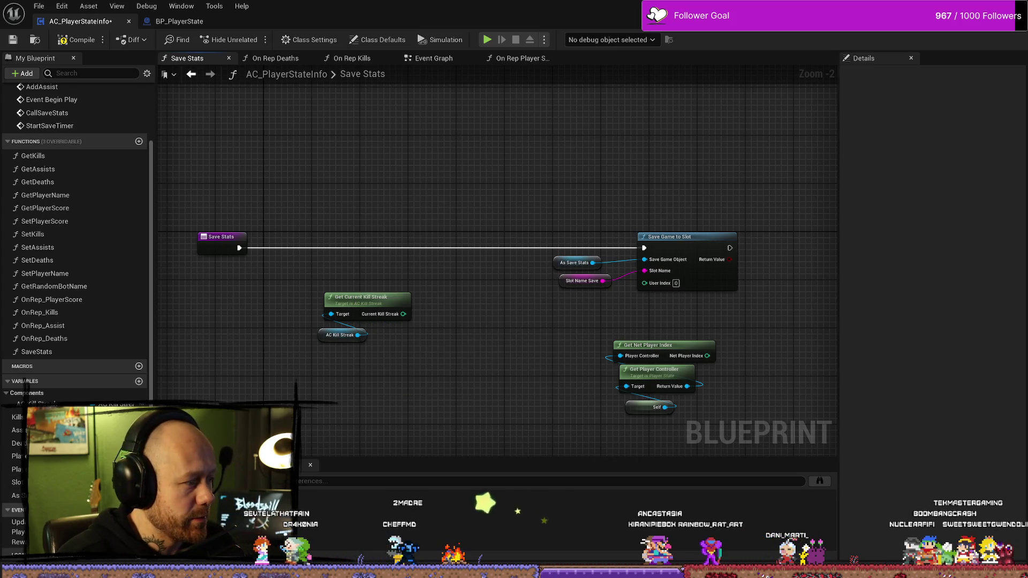
mouse_move(16, 496)
mouse_down()
mouse_move(378, 424)
mouse_move(447, 384)
mouse_up()
click(415, 439)
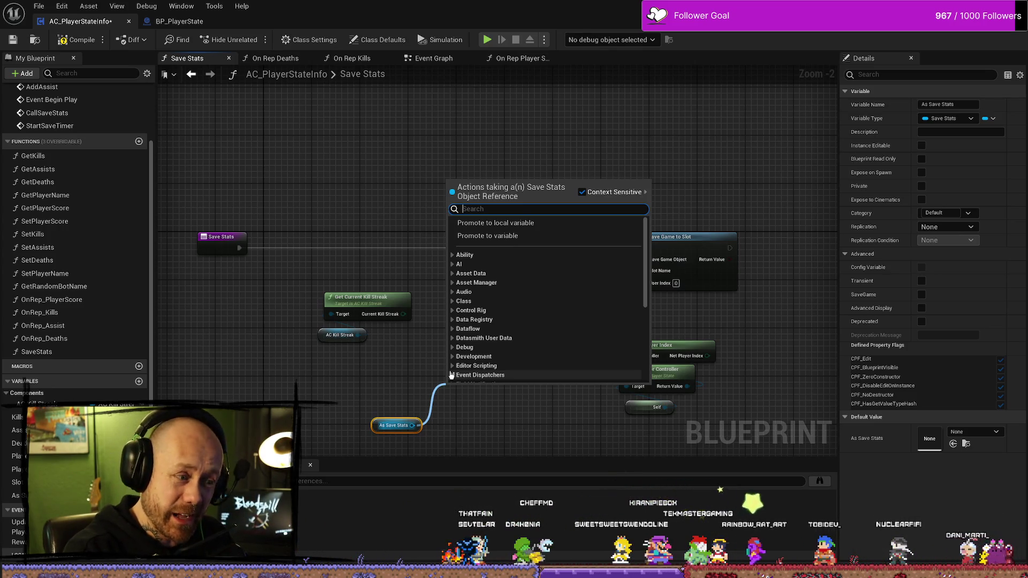
- Add an As Save Stats Longest Killing Streak getter and place it above Get Current Kill Streak
text(f)
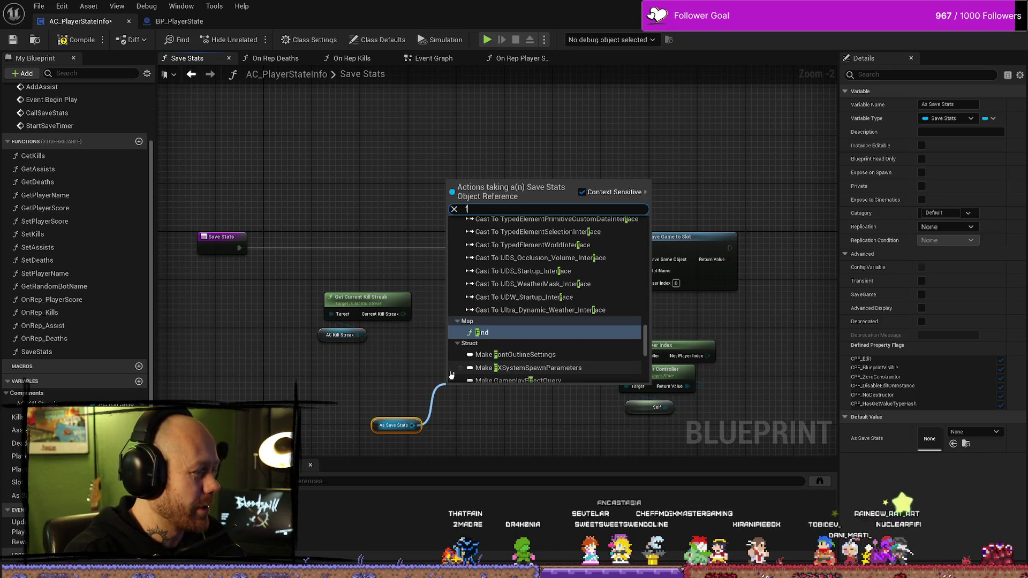
key(BackSpace)
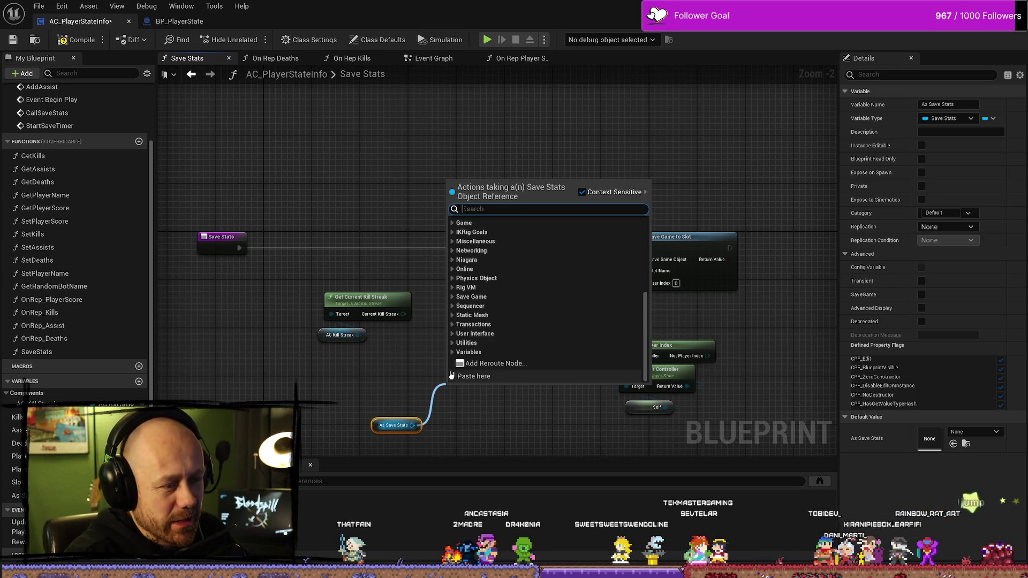
text(longest)
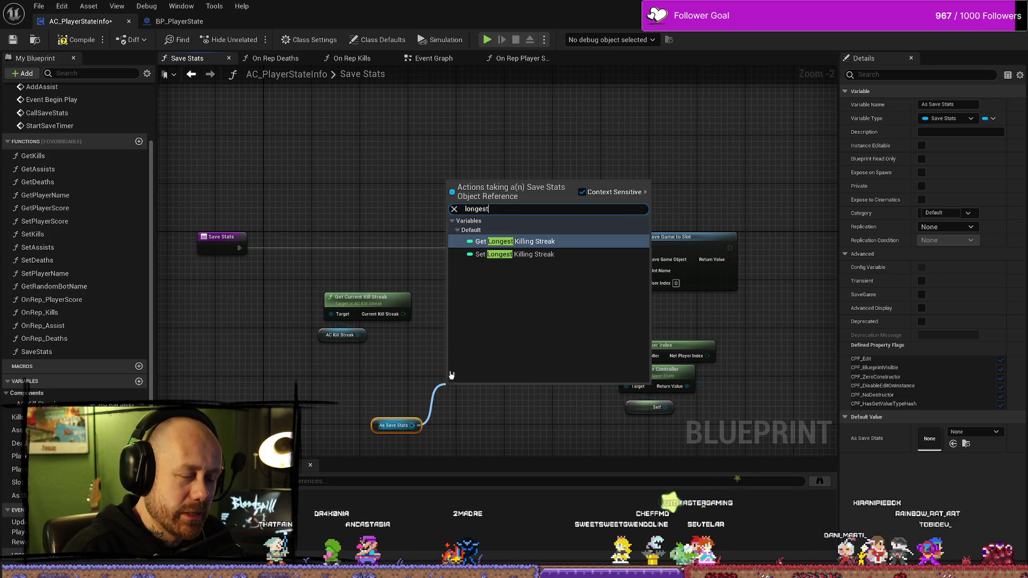
key(Return)
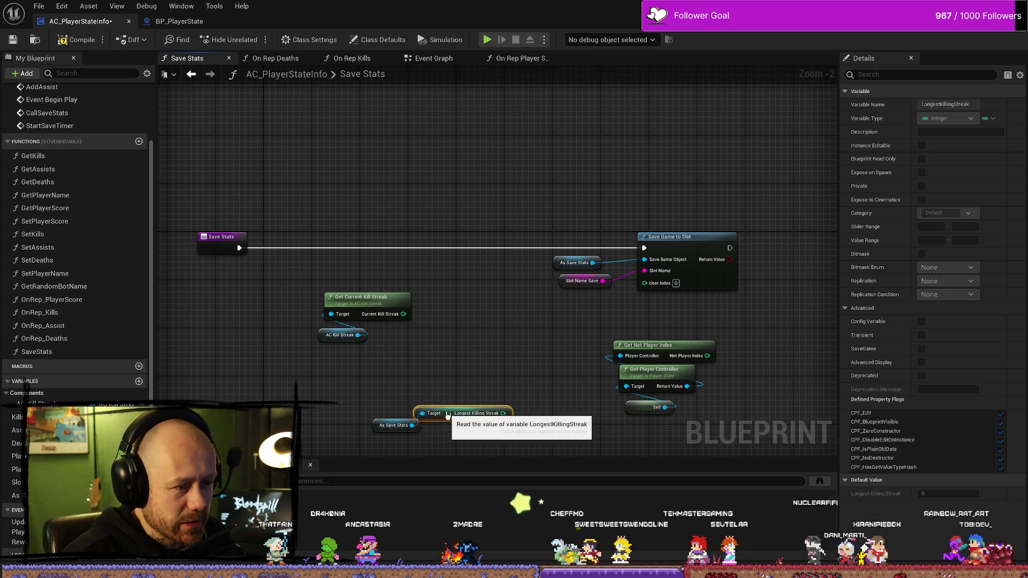
drag(471, 396, 462, 435)
mouse_move(482, 392)
mouse_down()
mouse_move(321, 352)
mouse_move(344, 259)
mouse_up()
- Feed Current Kill Streak and the saved Longest Killing Streak into a Max (Integer) node
mouse_move(404, 297)
mouse_down()
mouse_move(423, 295)
mouse_move(443, 275)
mouse_up()
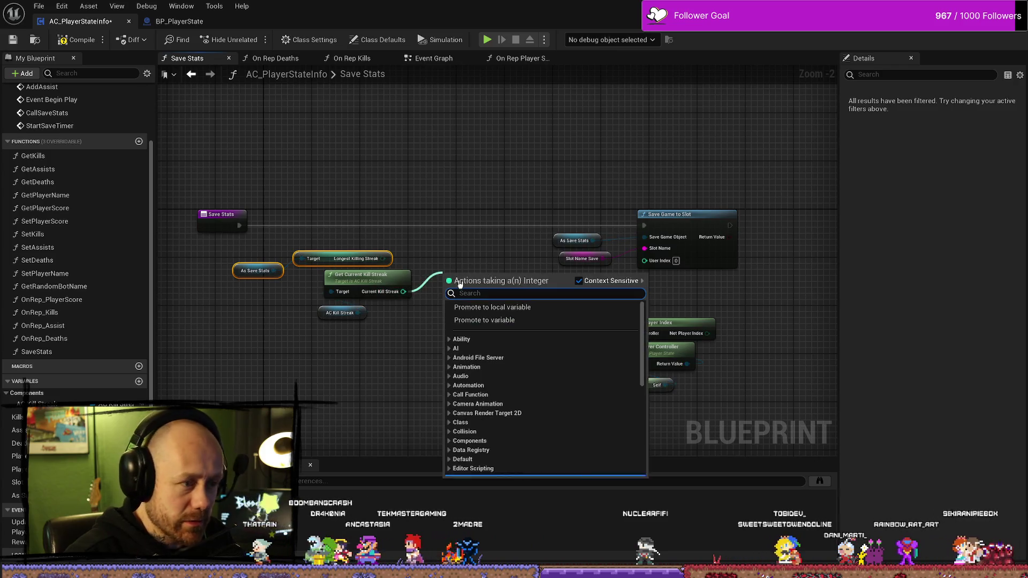
text(ma)
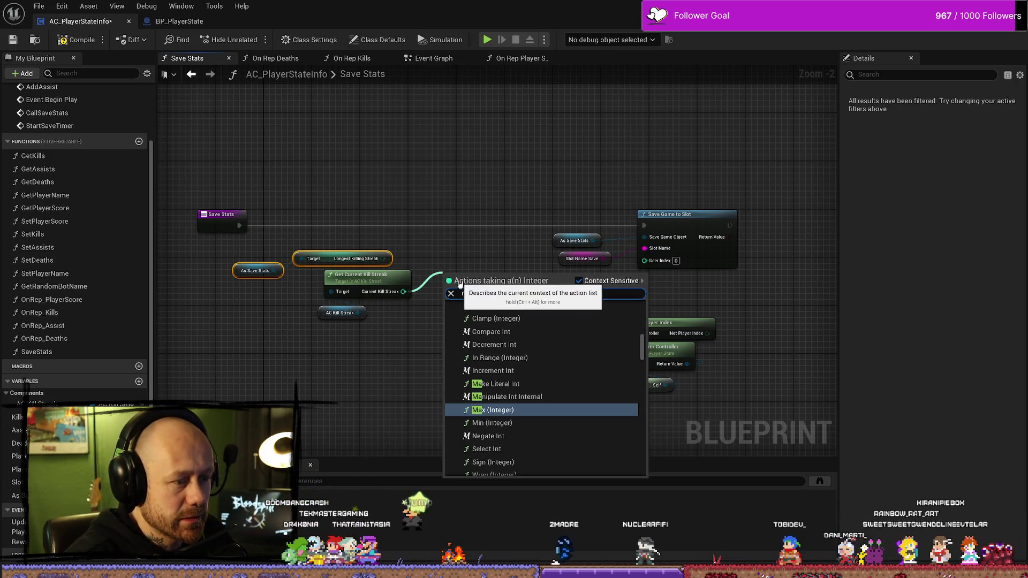
key(Return)
drag(471, 307, 474, 264)
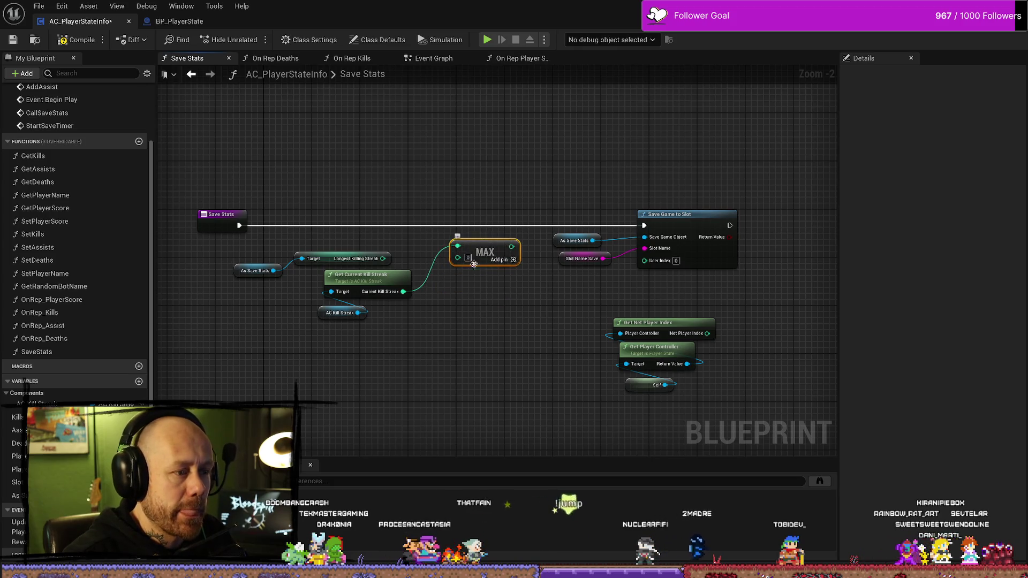
mouse_move(388, 261)
mouse_down()
mouse_move(459, 259)
mouse_move(420, 298)
mouse_move(459, 257)
mouse_move(431, 295)
mouse_up()
mouse_move(184, 260)
mouse_down()
mouse_move(289, 264)
mouse_move(421, 219)
mouse_up()
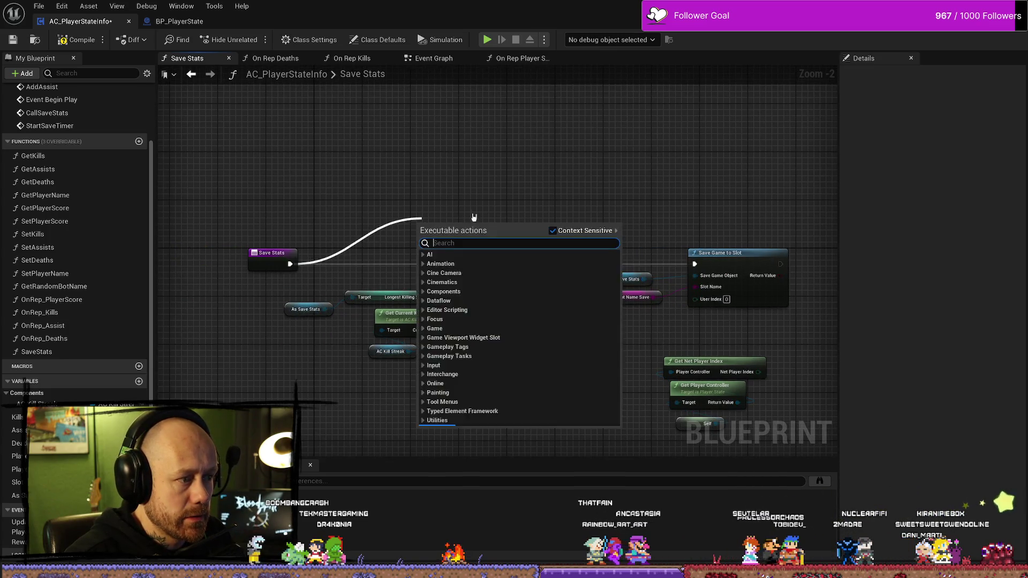
- Move the MAX calculation group lower and bring As Save Stats up to feed a setter
text(set)
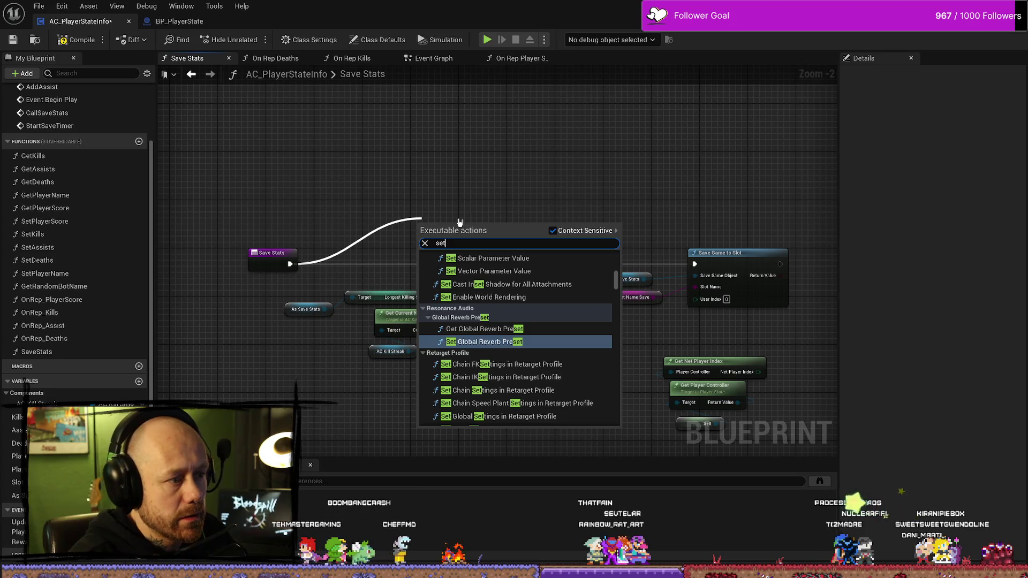
click(416, 311)
drag(514, 389, 321, 291)
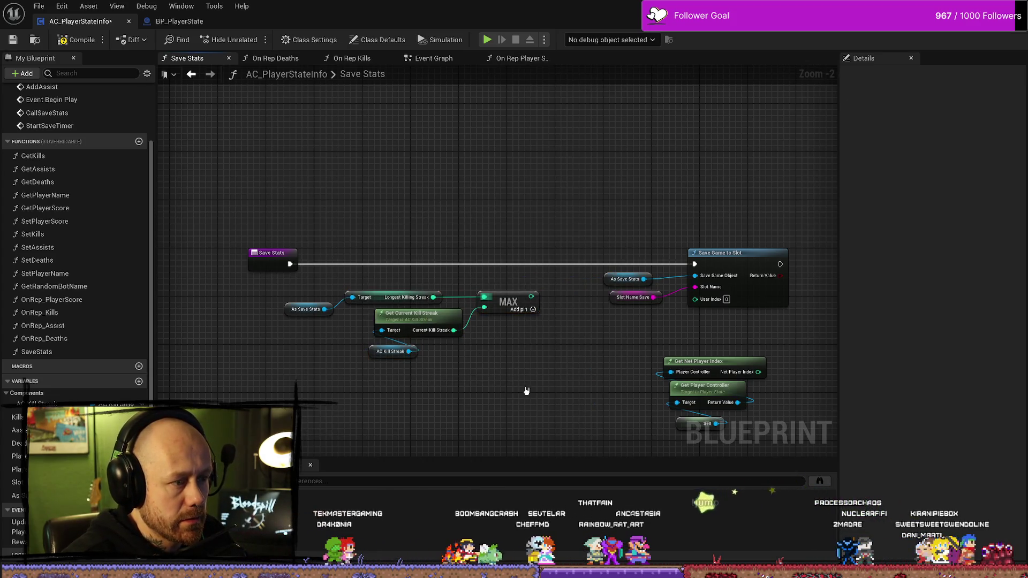
drag(547, 407, 285, 293)
drag(503, 299, 509, 360)
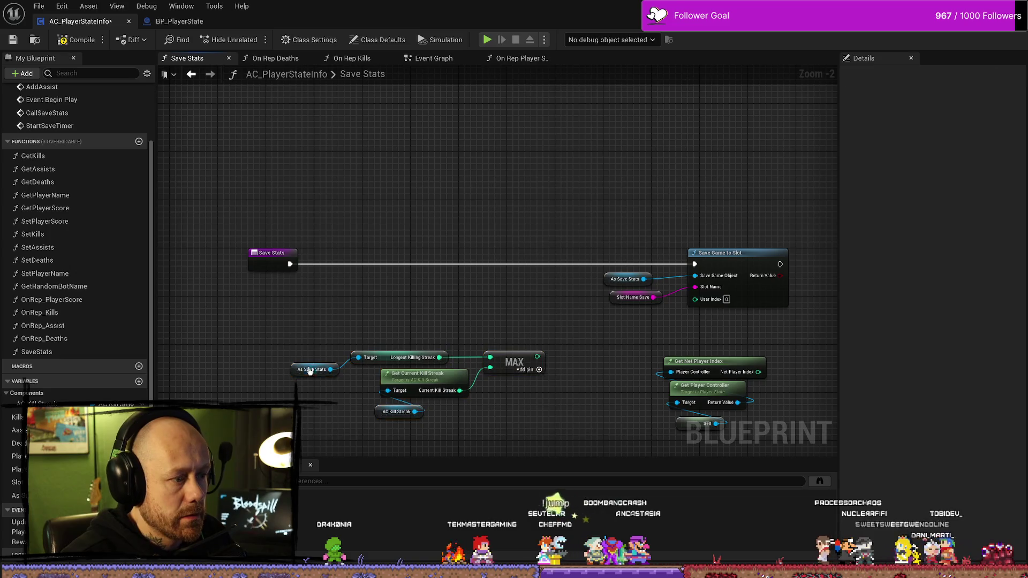
mouse_move(306, 367)
mouse_down()
mouse_move(420, 218)
mouse_move(414, 324)
mouse_up()
- Add a SET Longest Killing Streak node and route execution through it into Save Game to Slot
text(set longest)
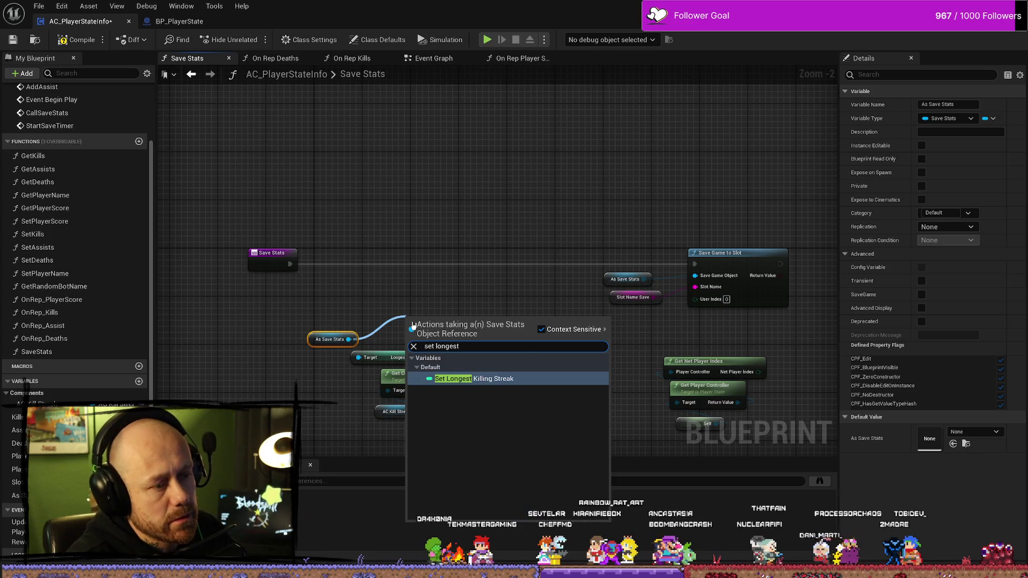
key(Return)
drag(464, 327, 512, 280)
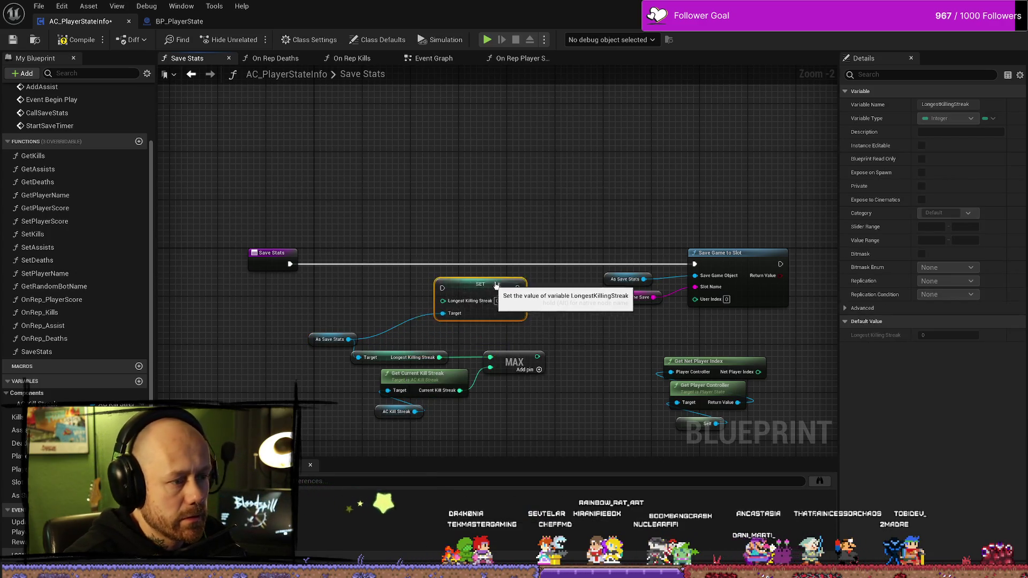
drag(290, 264, 461, 276)
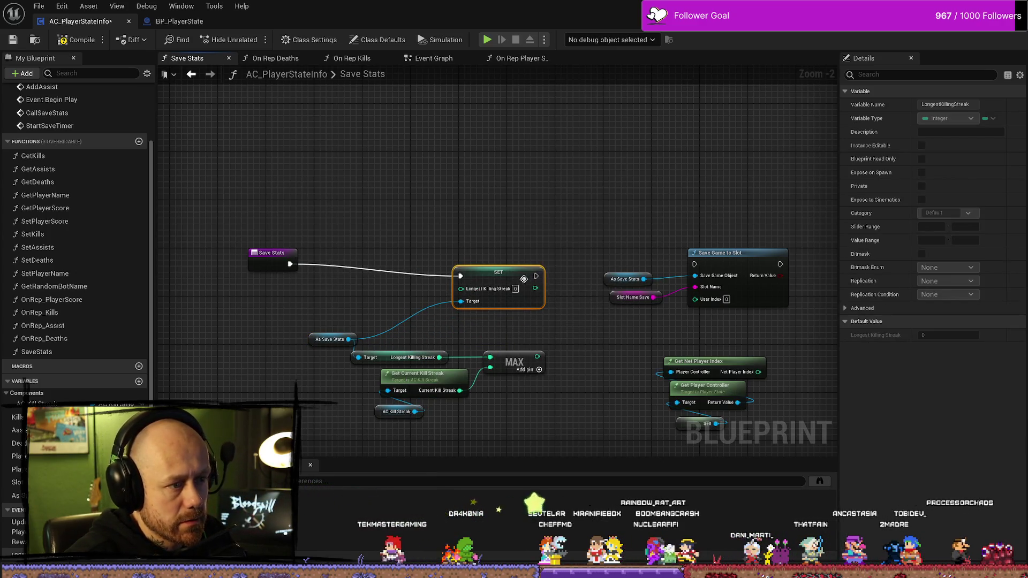
mouse_move(535, 275)
mouse_down()
mouse_move(685, 275)
mouse_move(694, 264)
mouse_up()
mouse_move(509, 278)
mouse_down()
mouse_move(539, 265)
mouse_move(492, 277)
mouse_up()
- Connect the MAX result into SET Longest Killing Streak and tidy the node layout
mouse_move(552, 324)
mouse_down()
mouse_move(375, 407)
mouse_move(302, 423)
mouse_up()
drag(512, 360, 452, 336)
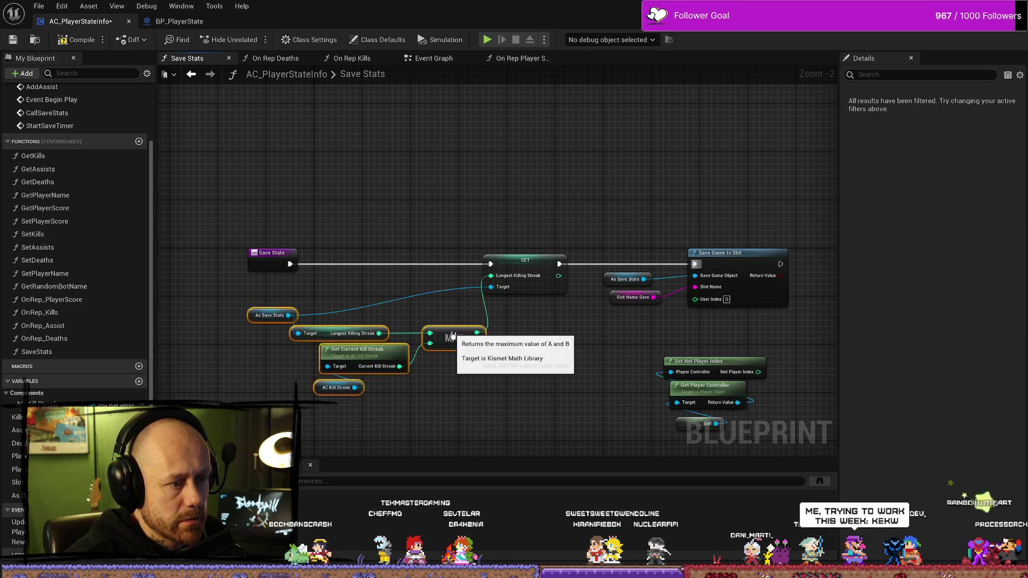
drag(551, 255, 569, 256)
mouse_move(495, 375)
mouse_down()
mouse_move(357, 408)
mouse_move(246, 307)
mouse_up()
drag(453, 338, 452, 321)
drag(337, 387, 332, 382)
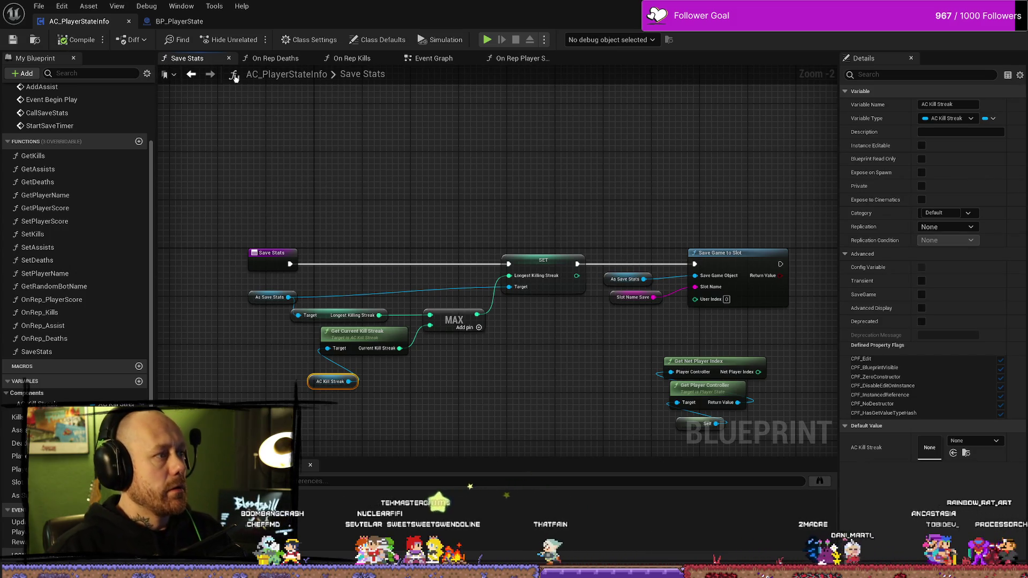
- Check the On Rep Player Score, Event Graph and Save Stats graphs, then start Play In Editor
click(527, 63)
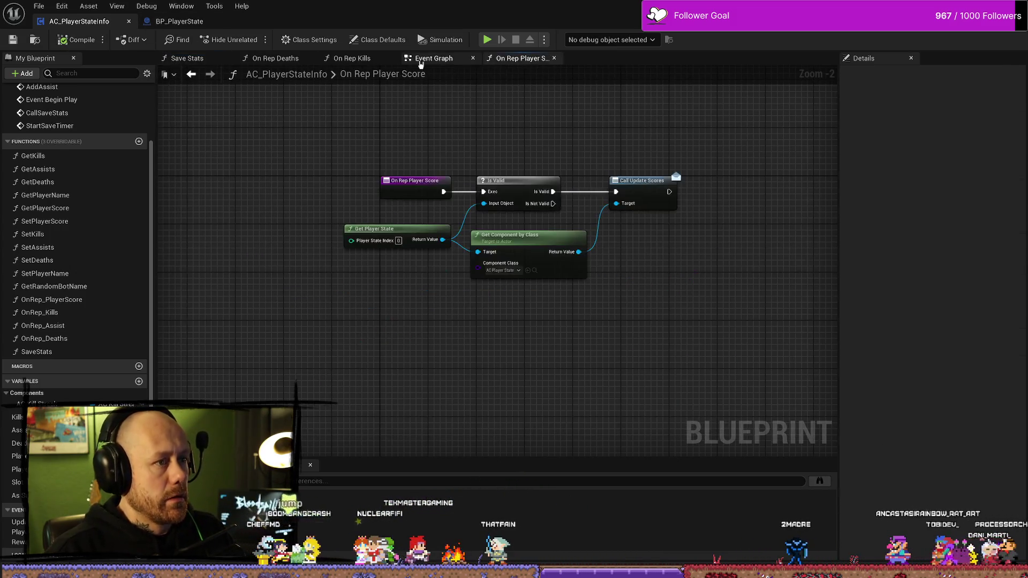
click(431, 58)
mouse_move(598, 262)
mouse_down()
mouse_move(448, 252)
mouse_move(529, 231)
mouse_up()
drag(383, 177, 437, 190)
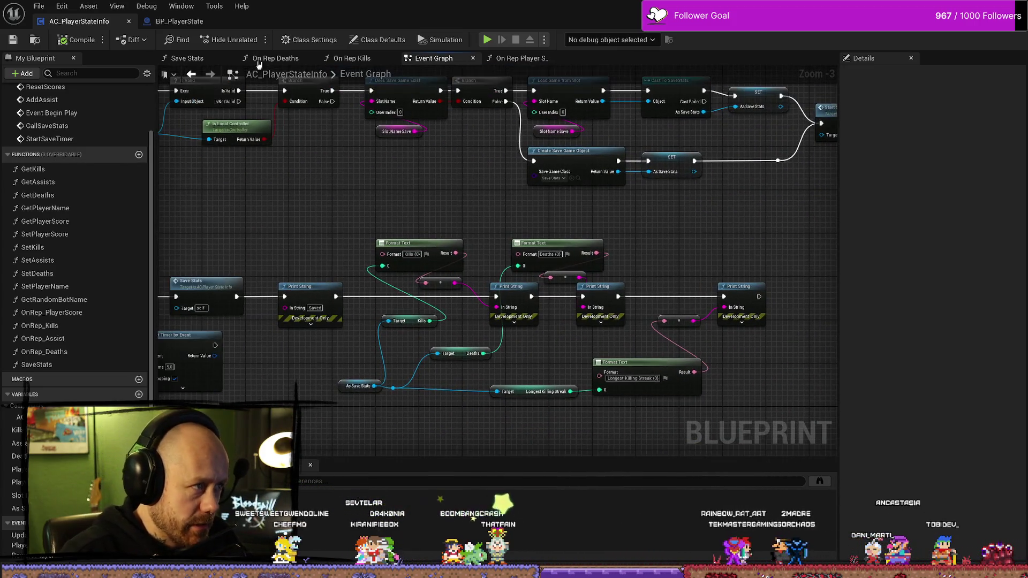
click(227, 23)
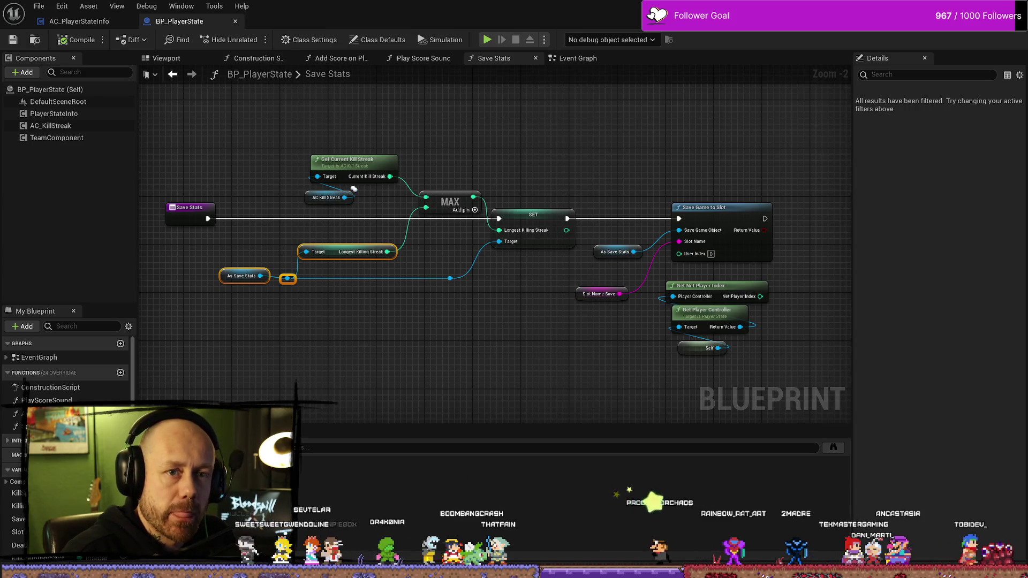
key(alt+Tab)
click(247, 40)
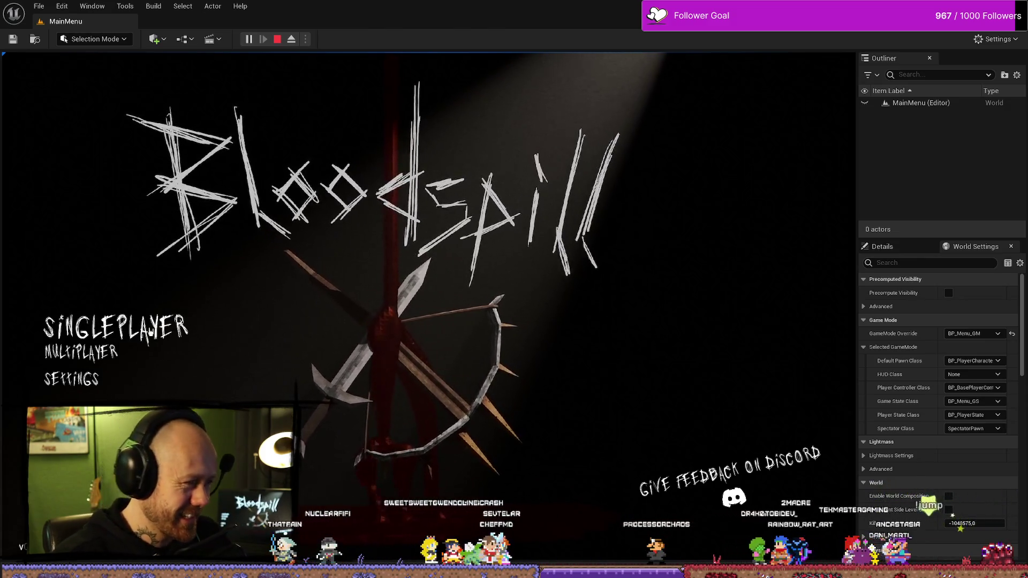
- Start a singleplayer Deathmatch on Ruined Village with 3 bots and switch to fullscreen with F11
click(152, 333)
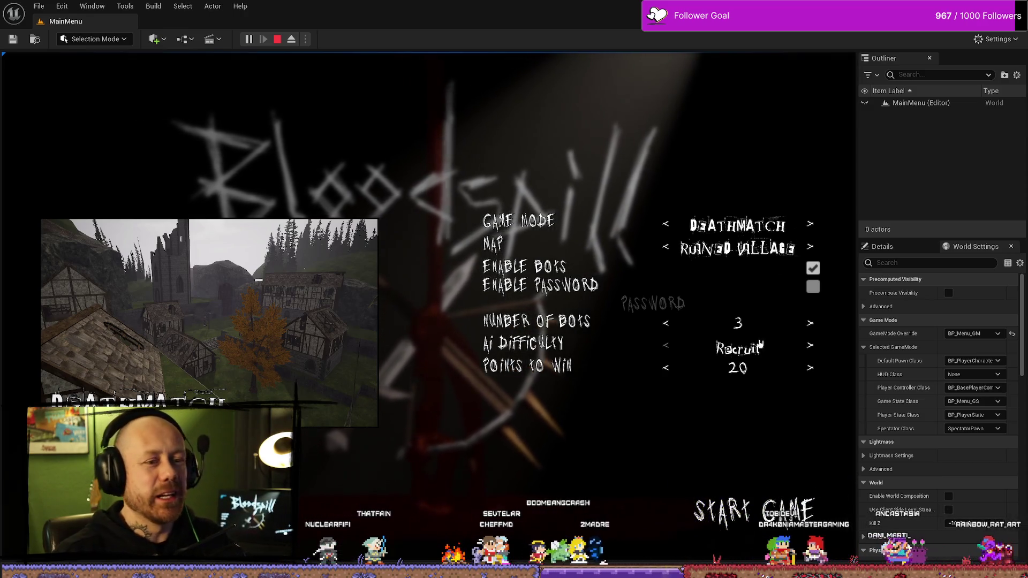
click(798, 523)
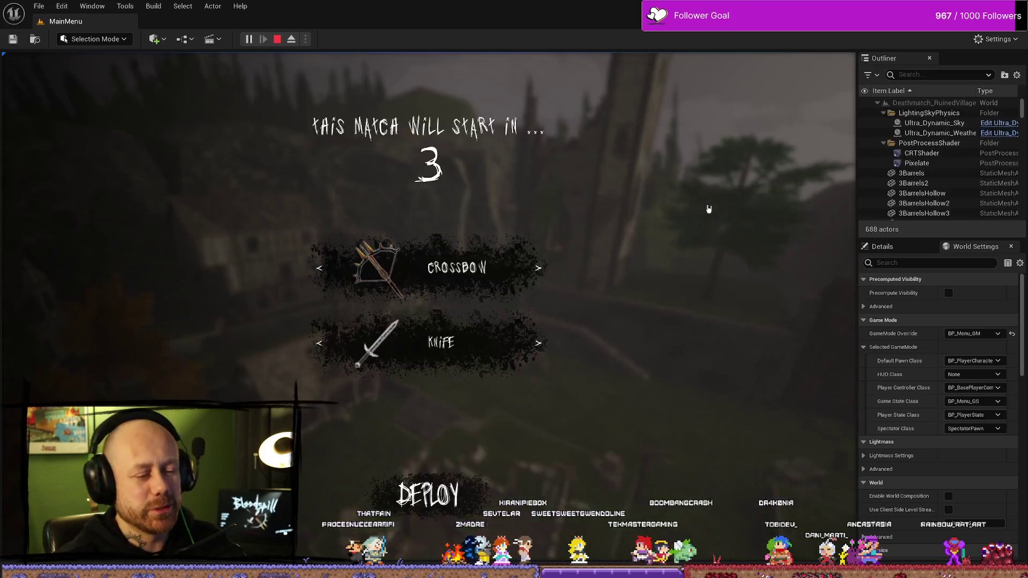
key(F11)
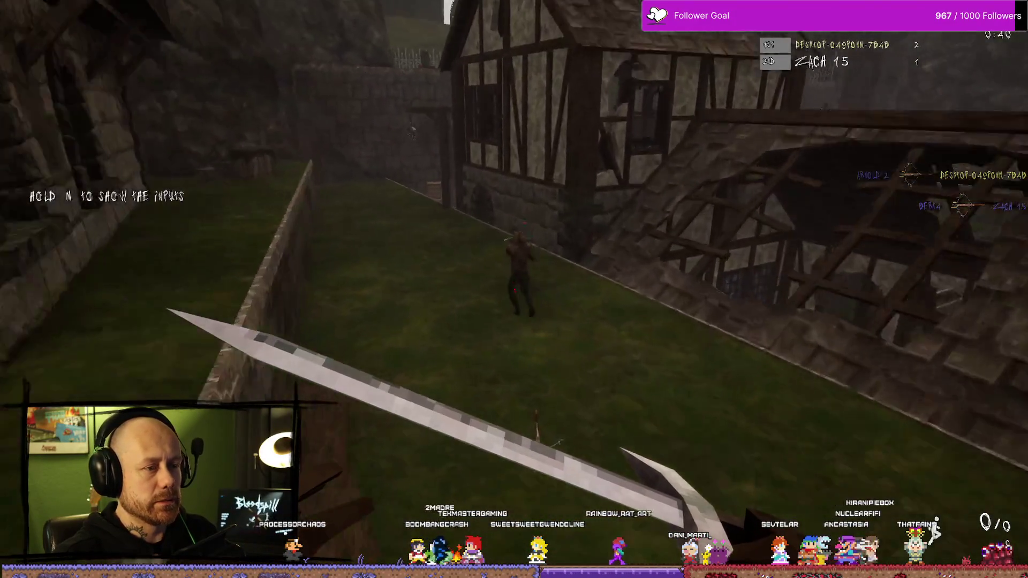
- Kill an enemy with the sword, pass through the tavern, and shoot another with the crossbow
click(514, 289)
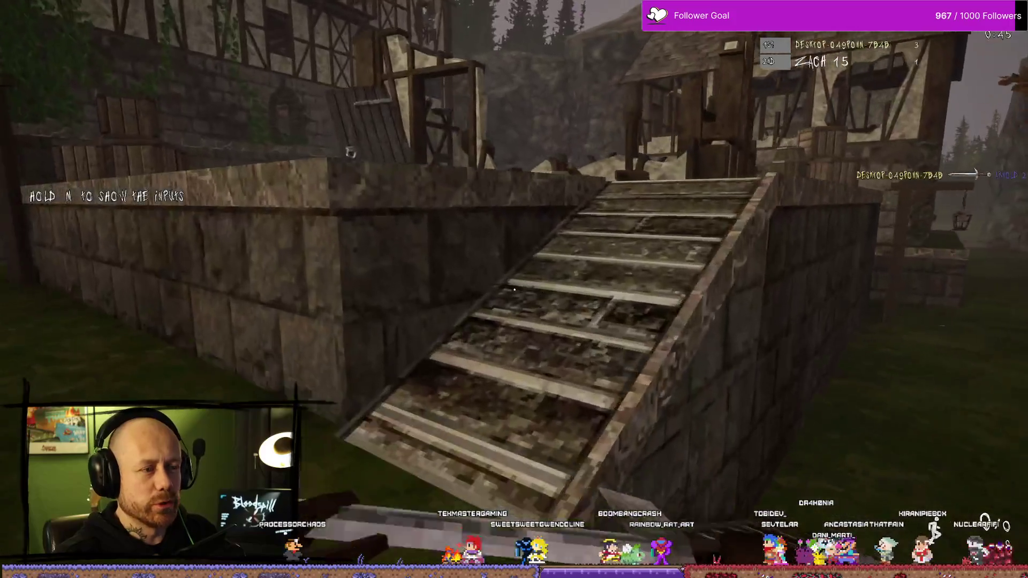
click(514, 289)
key(w)
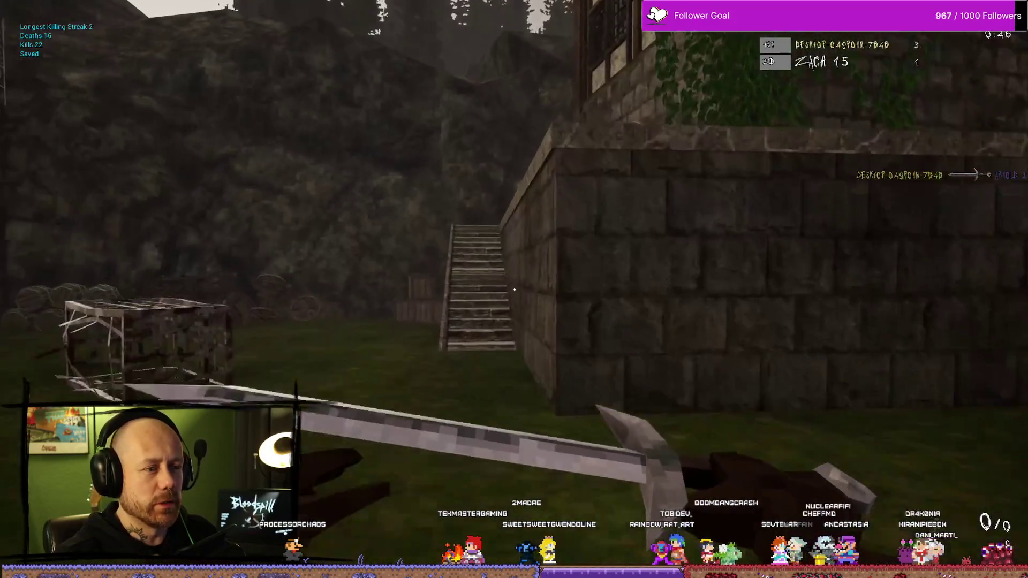
key(w)
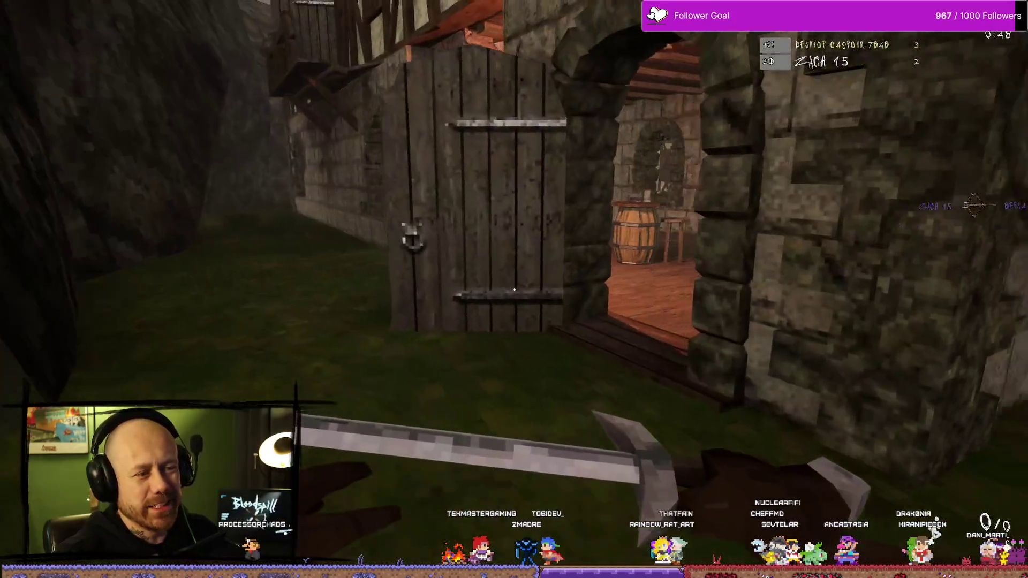
key(w)
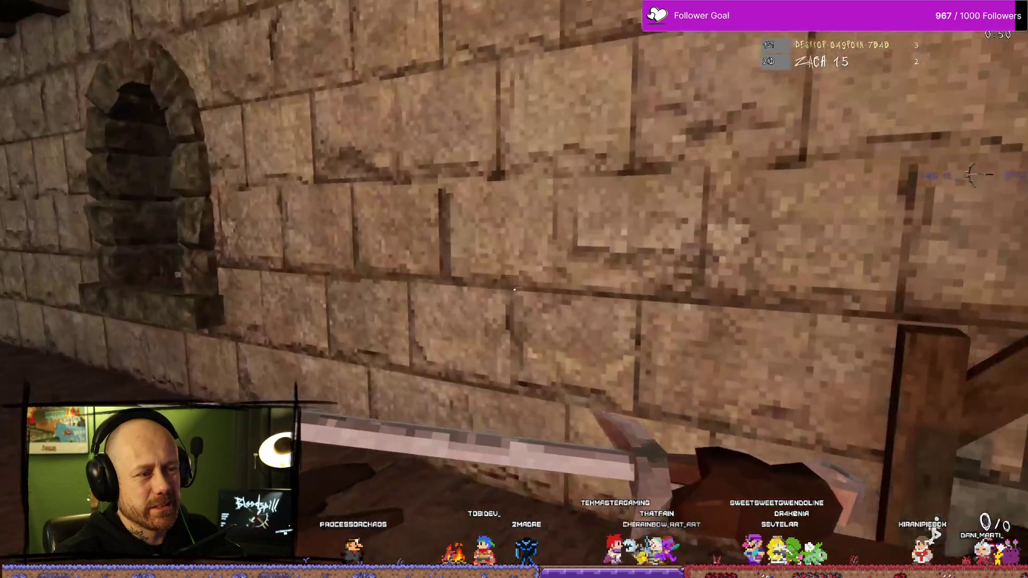
key(w)
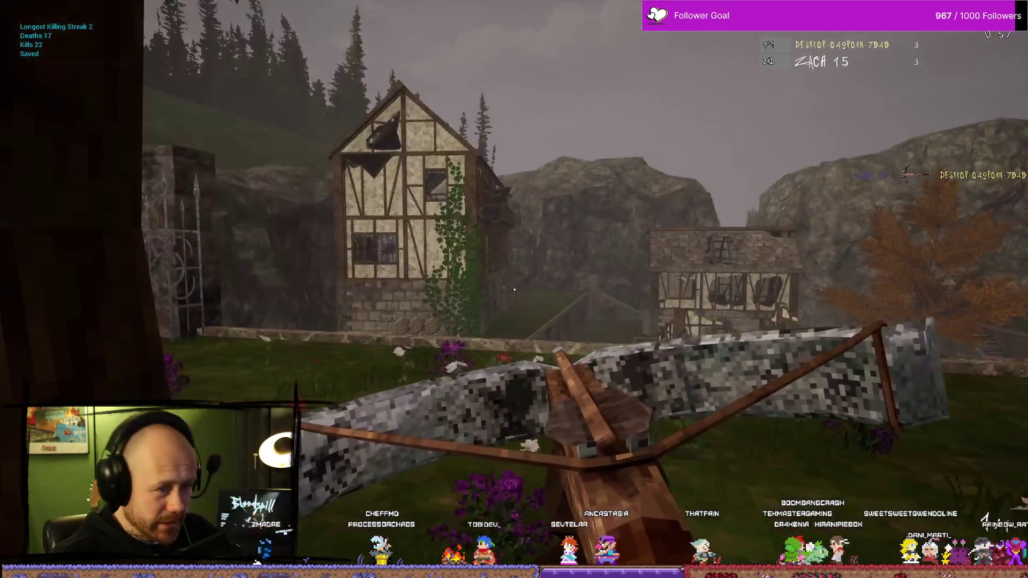
key(w)
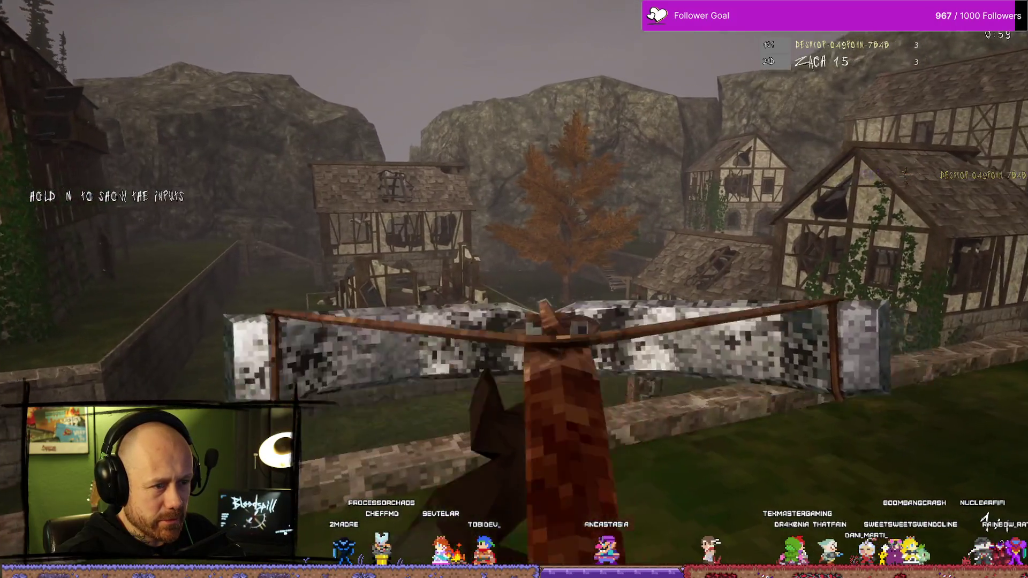
click(514, 289)
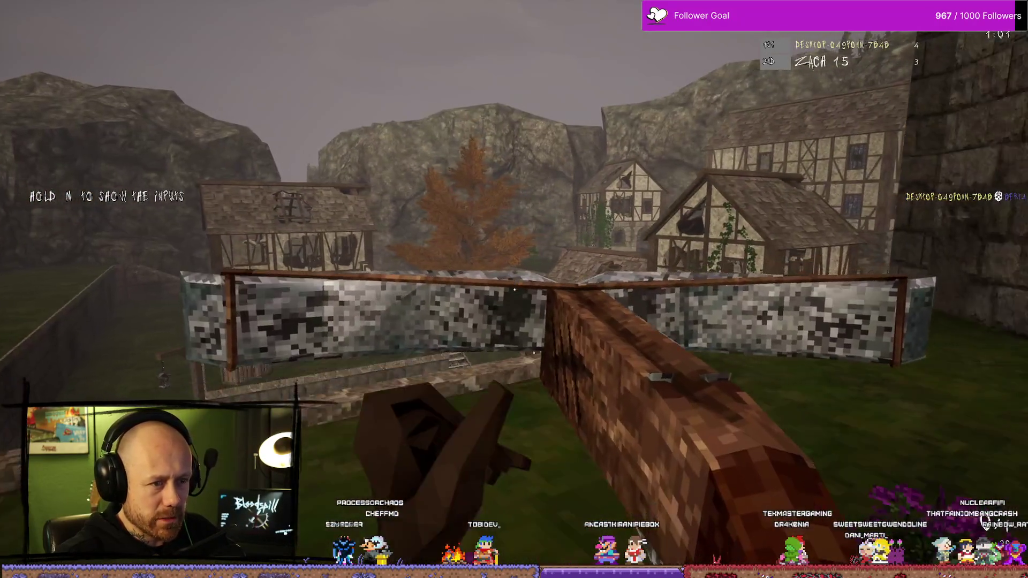
- Keep killing bots from the ledge and village until Longest Killing Streak reaches 5
key(w)
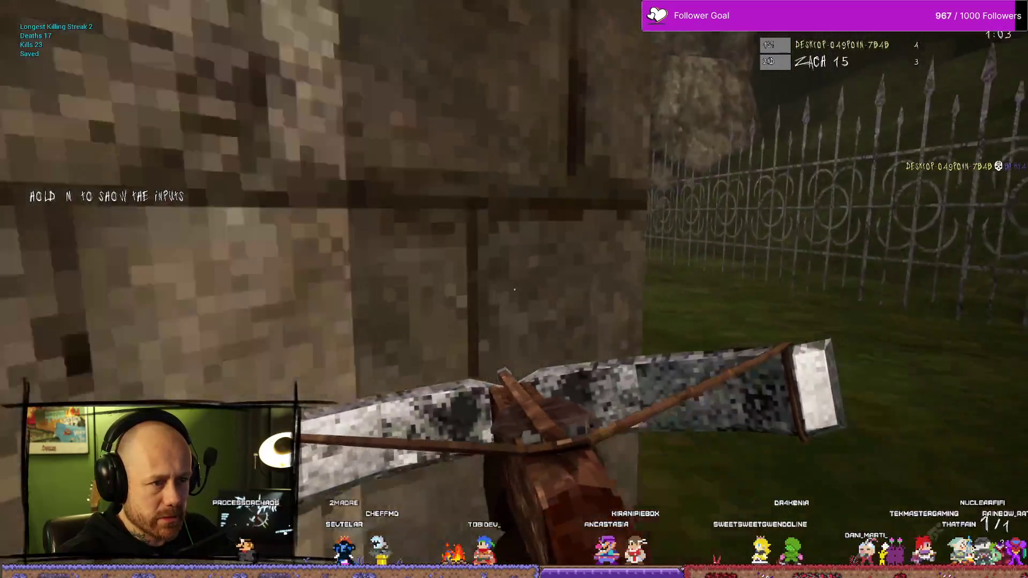
key(w)
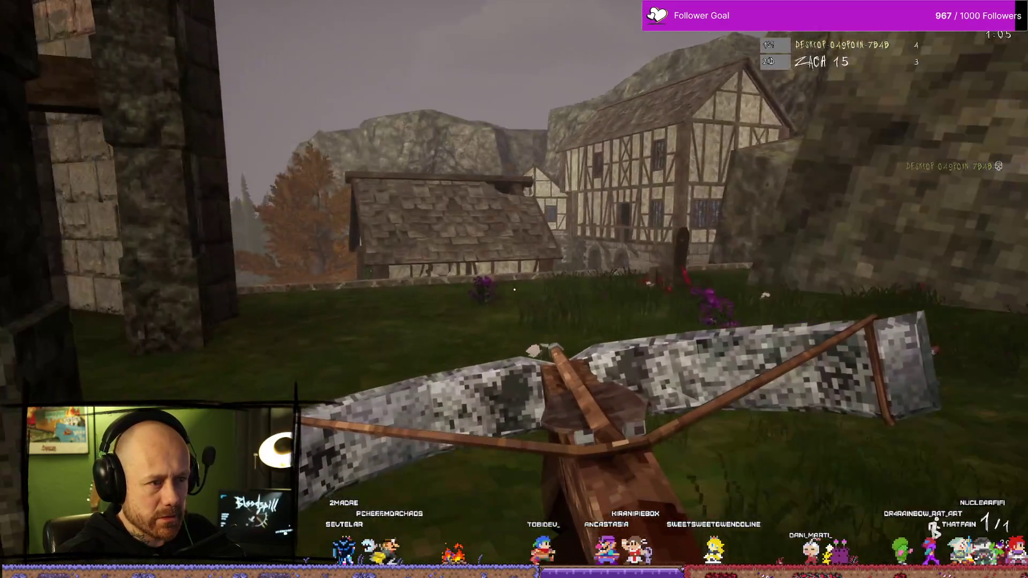
key(w)
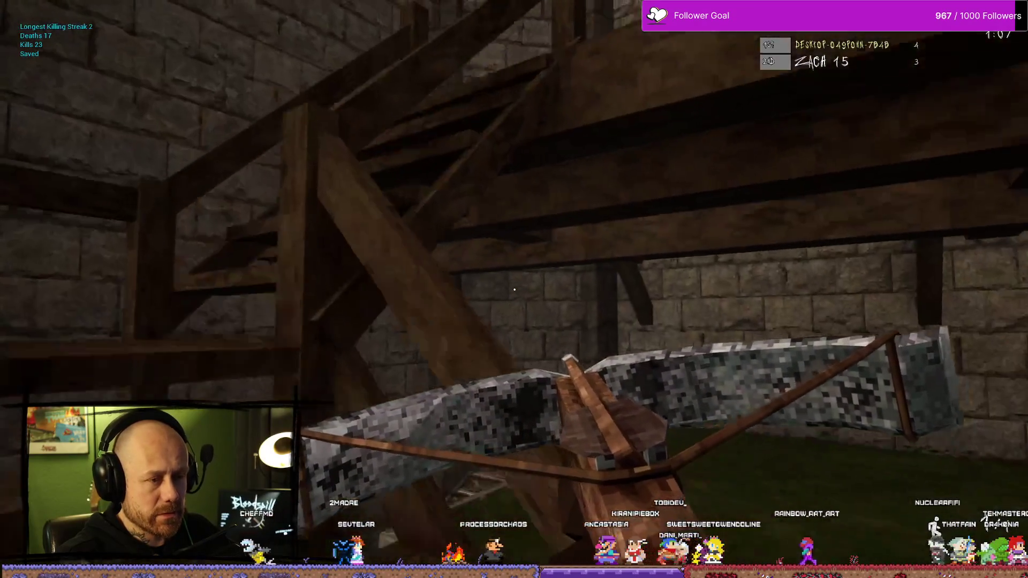
key(w)
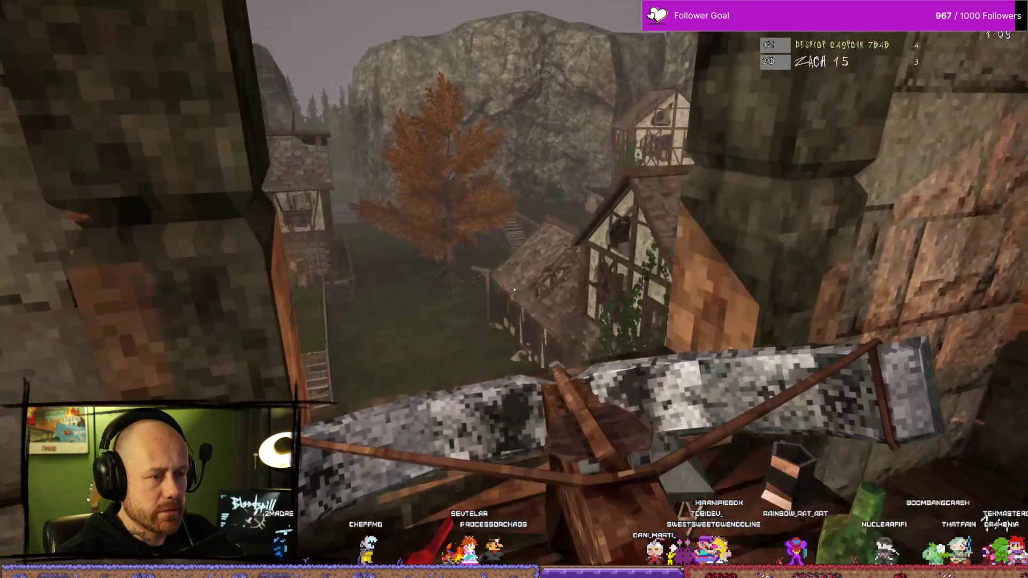
key(w)
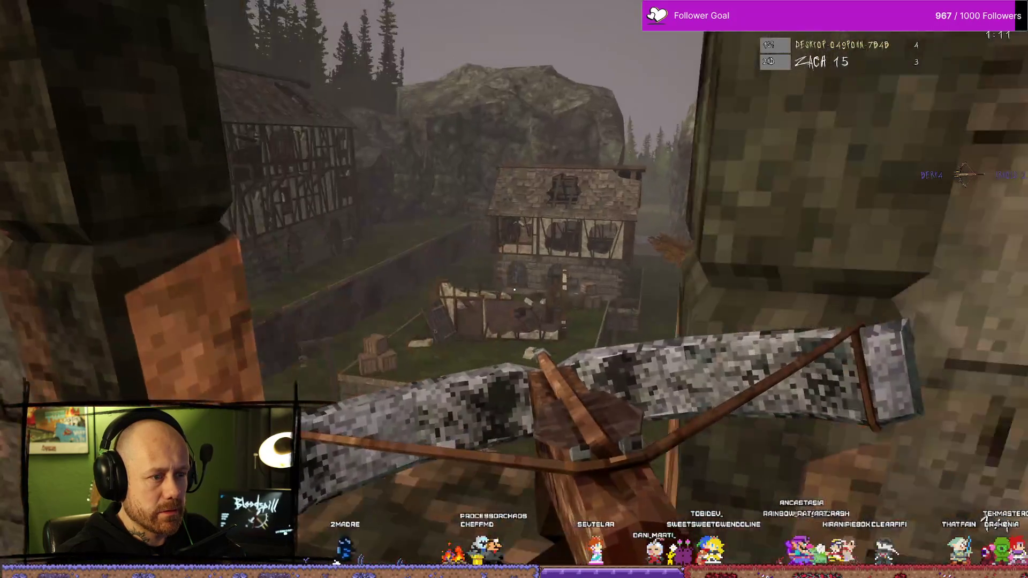
click(514, 289)
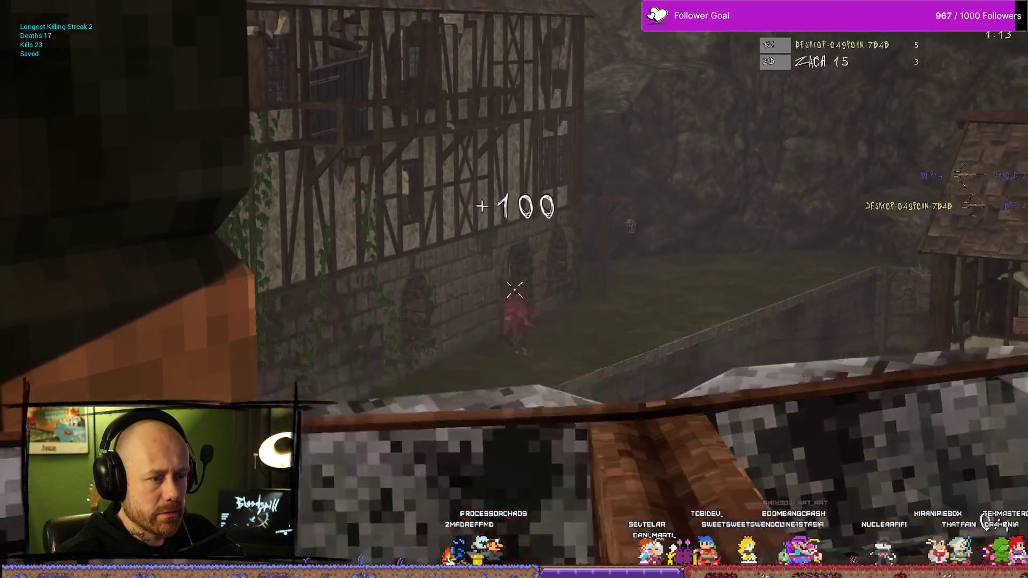
key(w)
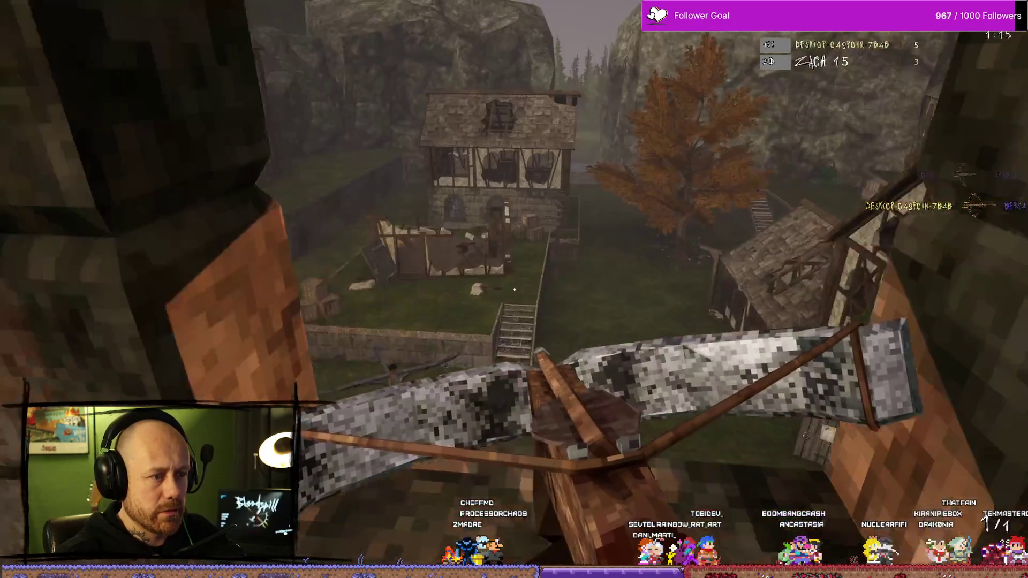
key(w)
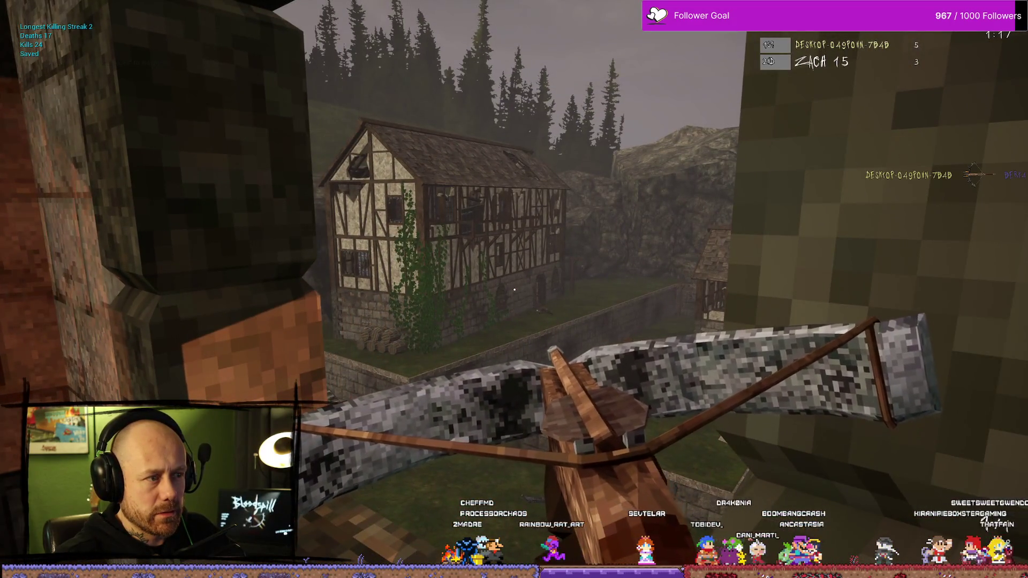
key(w)
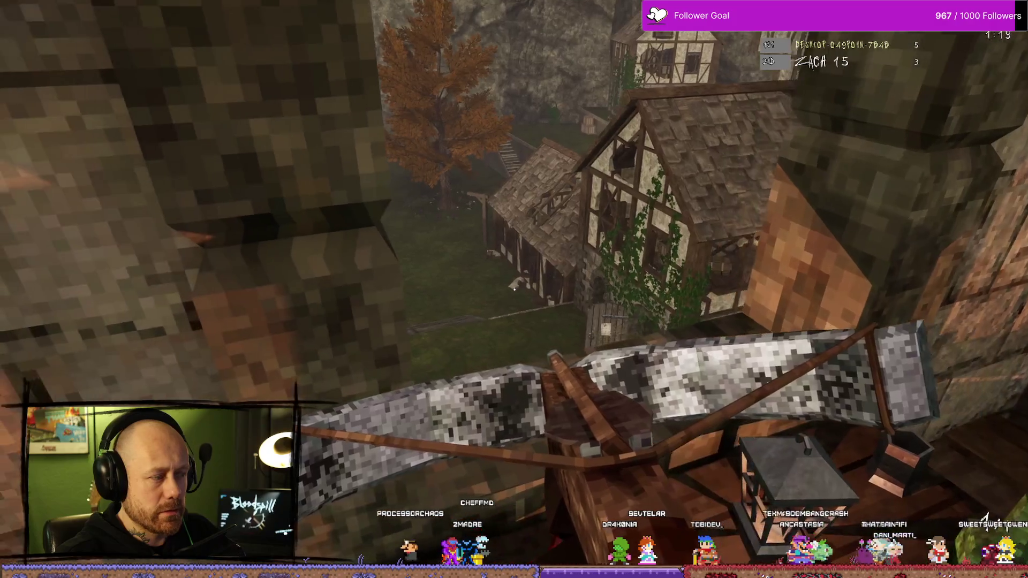
key(w)
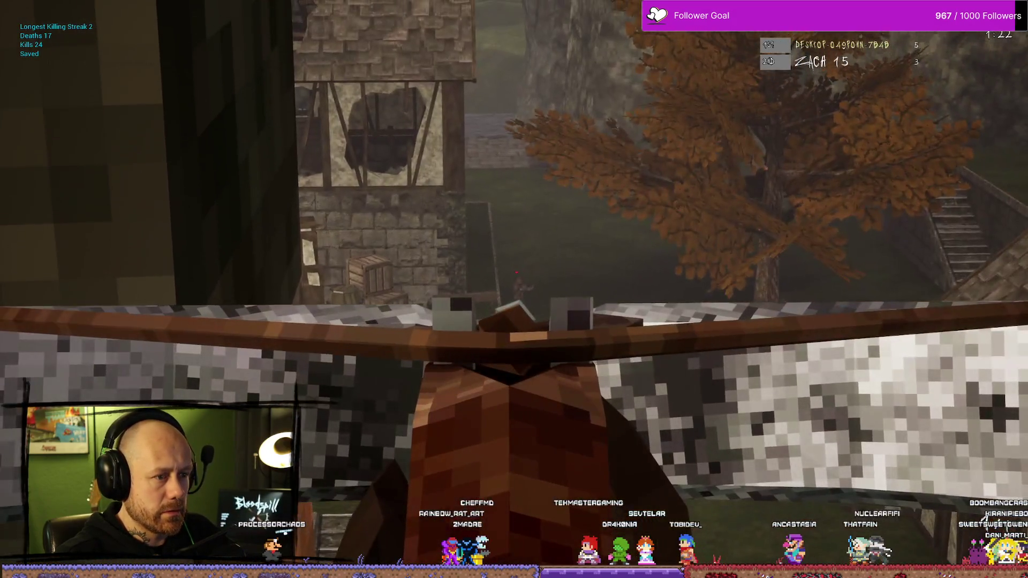
click(514, 290)
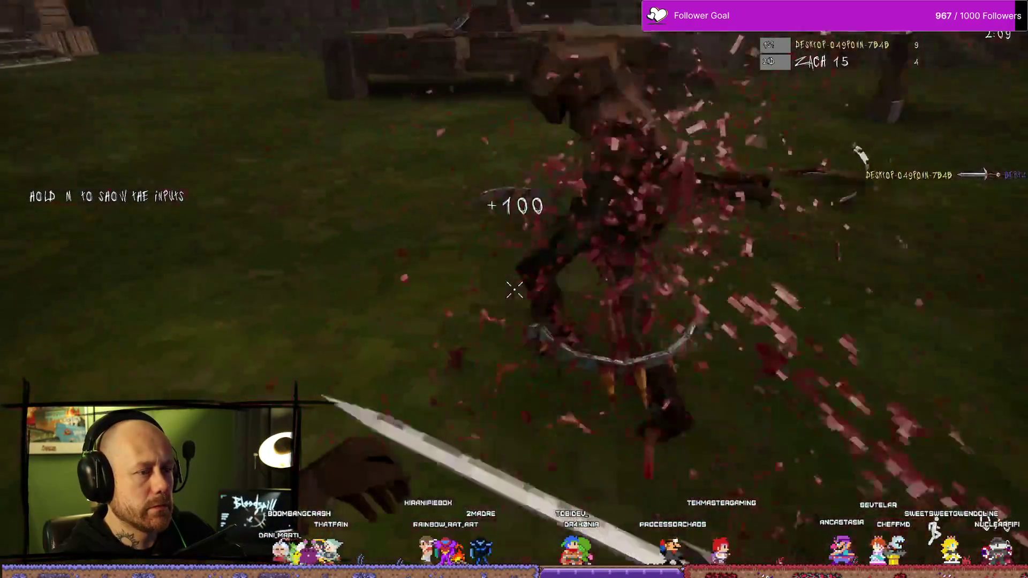
click(514, 289)
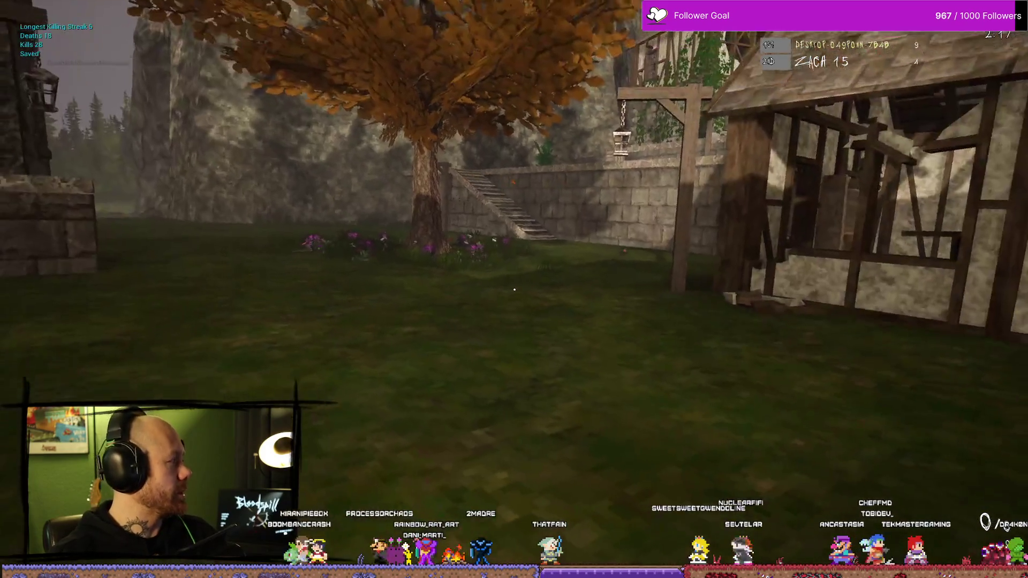
- Stop the match, dismiss the error log, open the Content Drawer and relaunch Play In Editor
key(Escape)
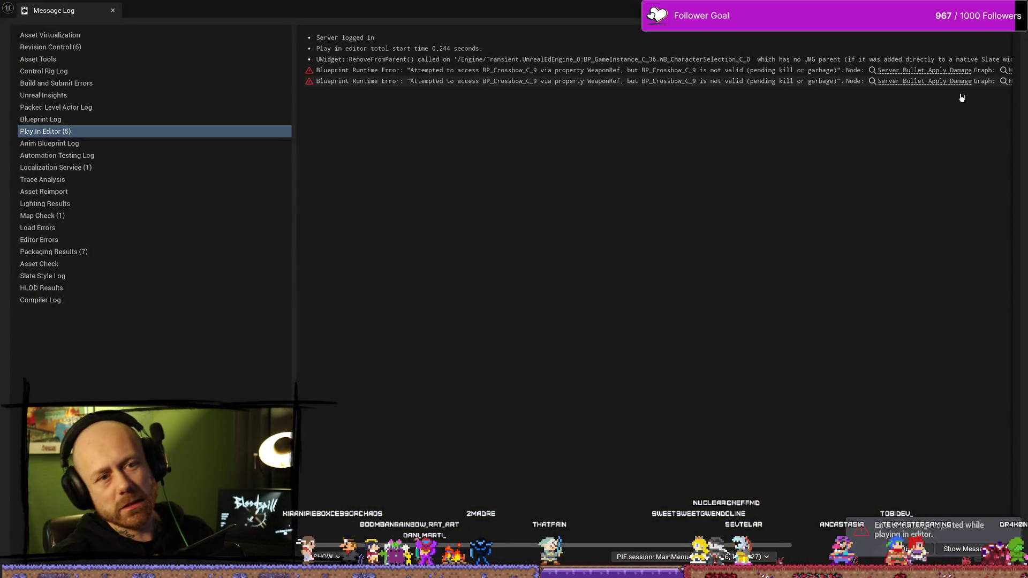
click(910, 70)
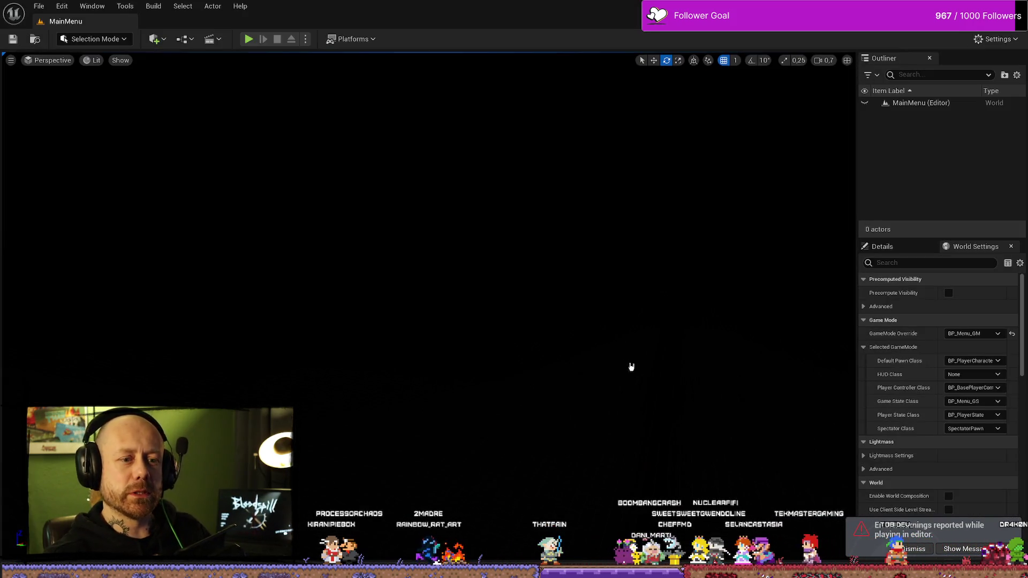
key(ctrl+space)
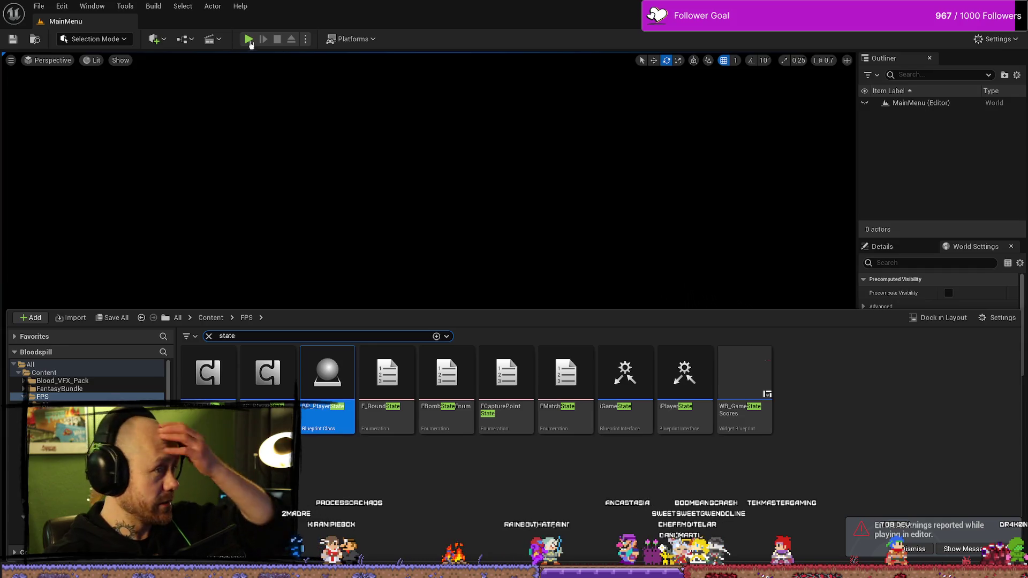
click(249, 40)
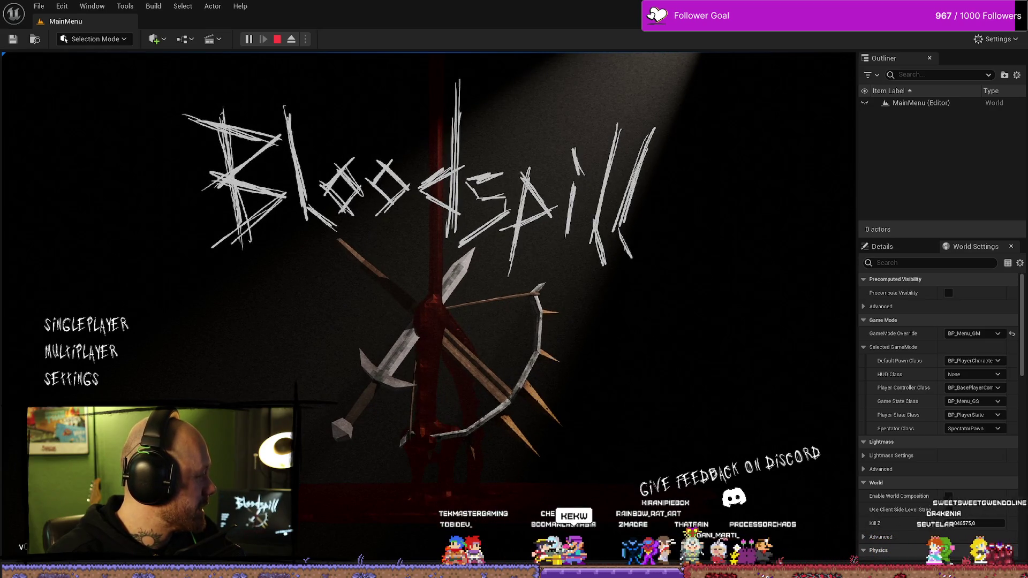
- Open the Reddit playtest post, dismiss the cookie prompt and highlight the comment asking for more blood
key(alt+Tab)
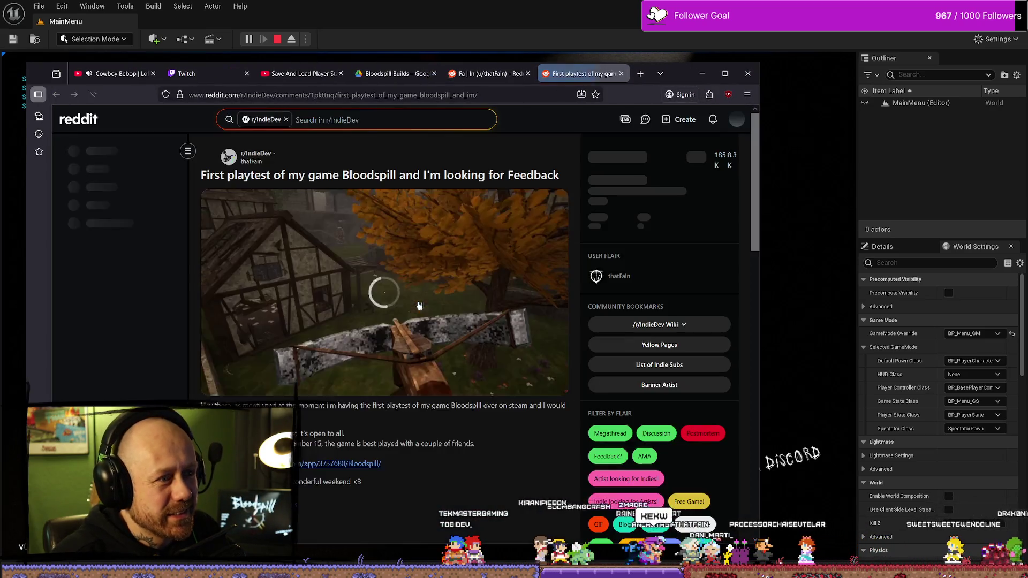
click(724, 330)
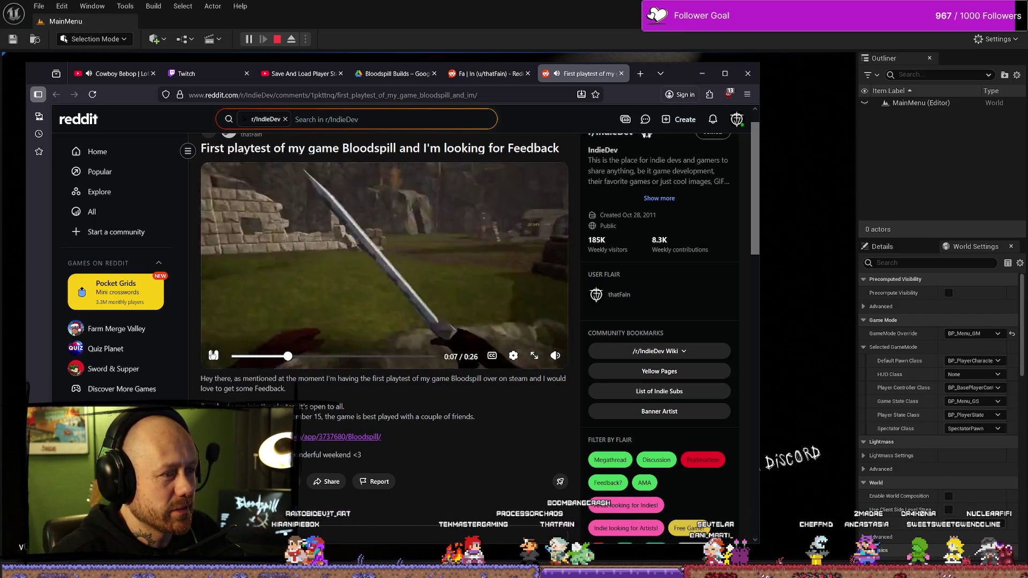
scroll(363, 365, down, 6)
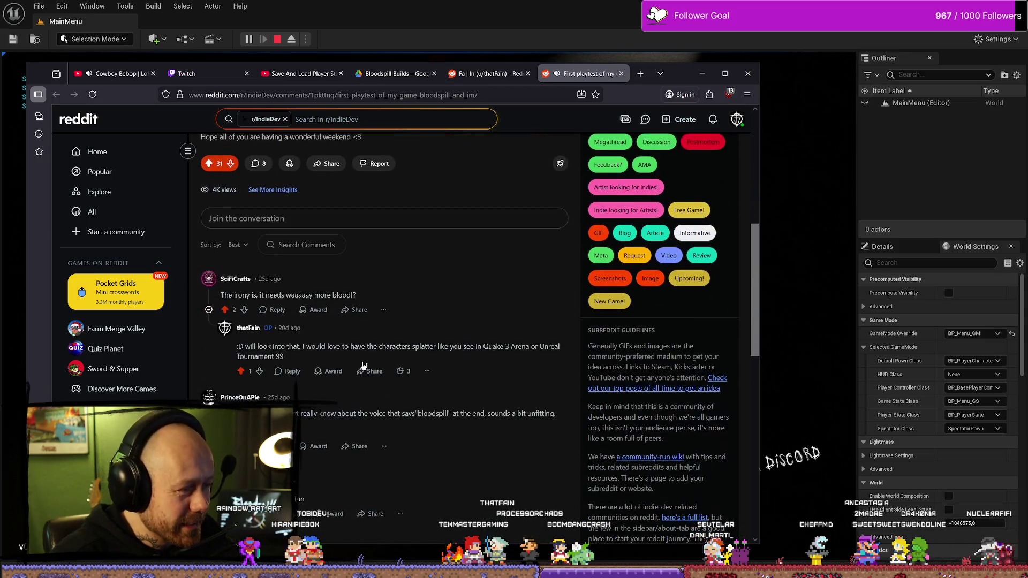
scroll(363, 366, down, 1)
drag(253, 243, 356, 242)
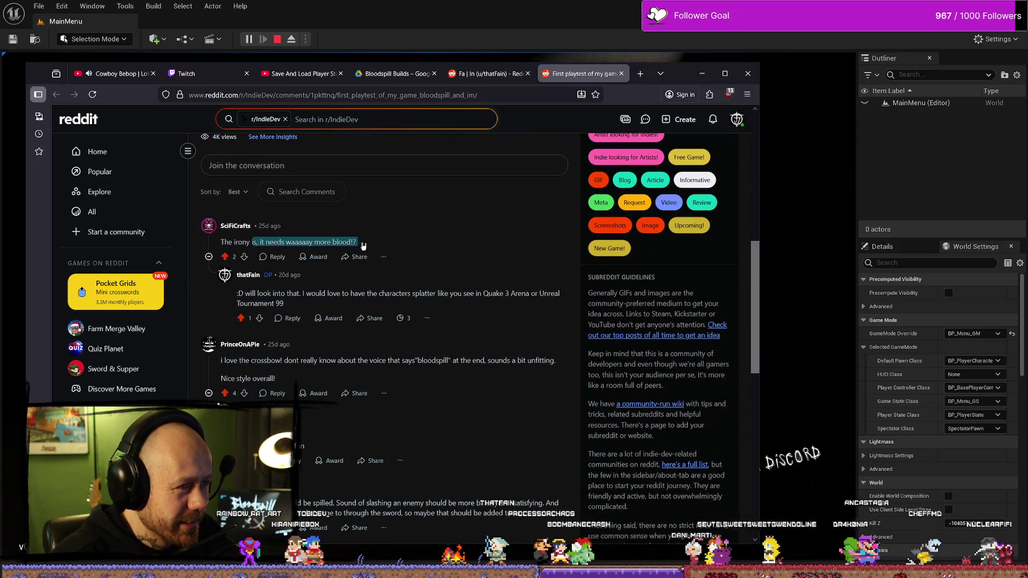
click(237, 243)
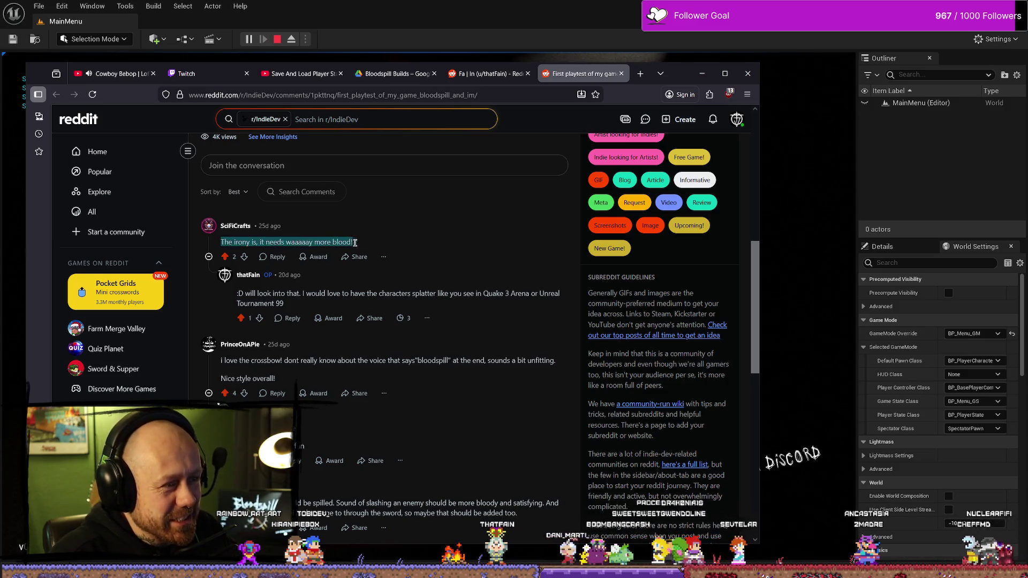
- Highlight the remarks about the voice and slashing through the sword, then minimize Firefox
scroll(369, 245, down, 2)
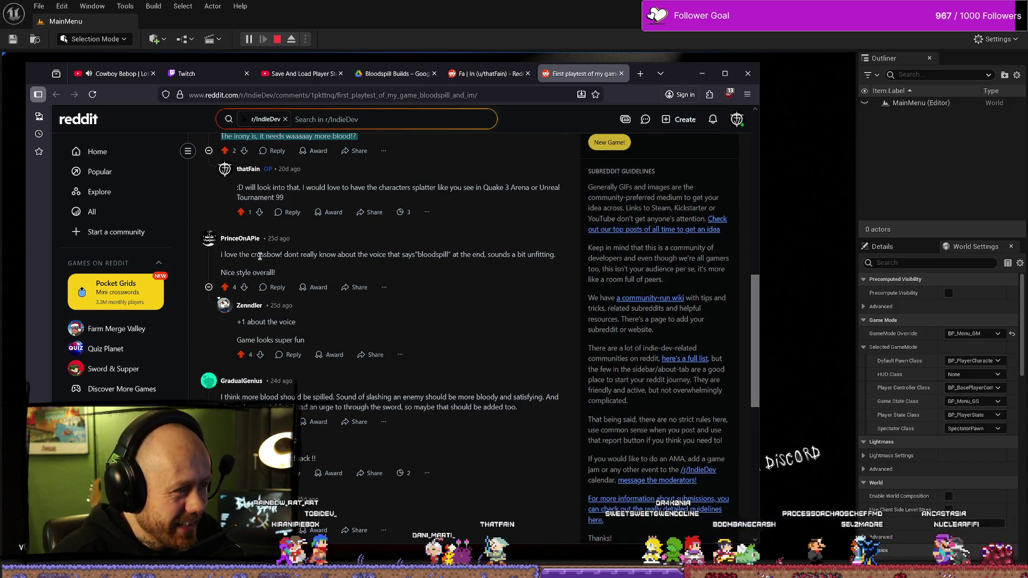
drag(338, 256, 400, 255)
scroll(247, 294, down, 2)
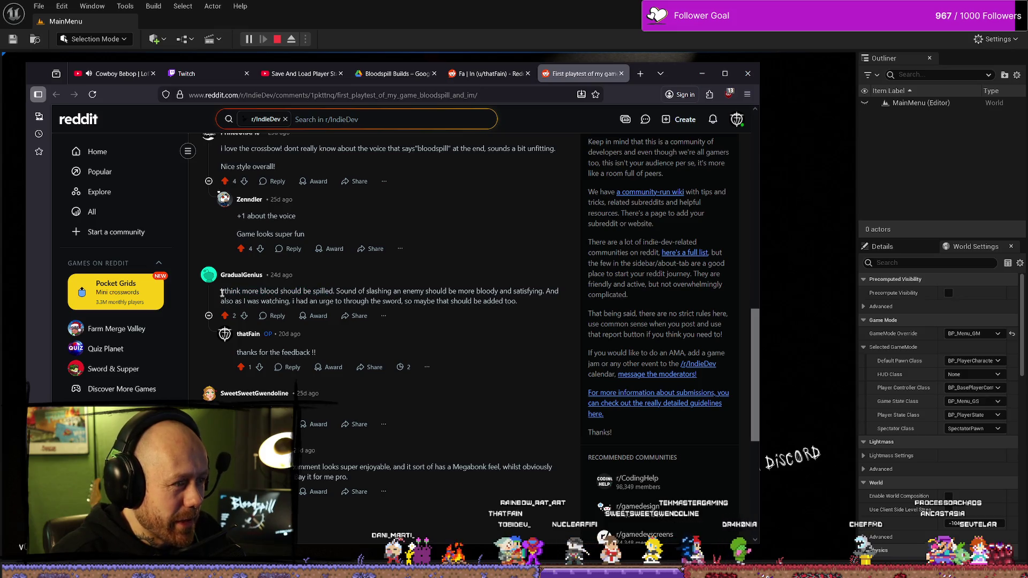
click(357, 290)
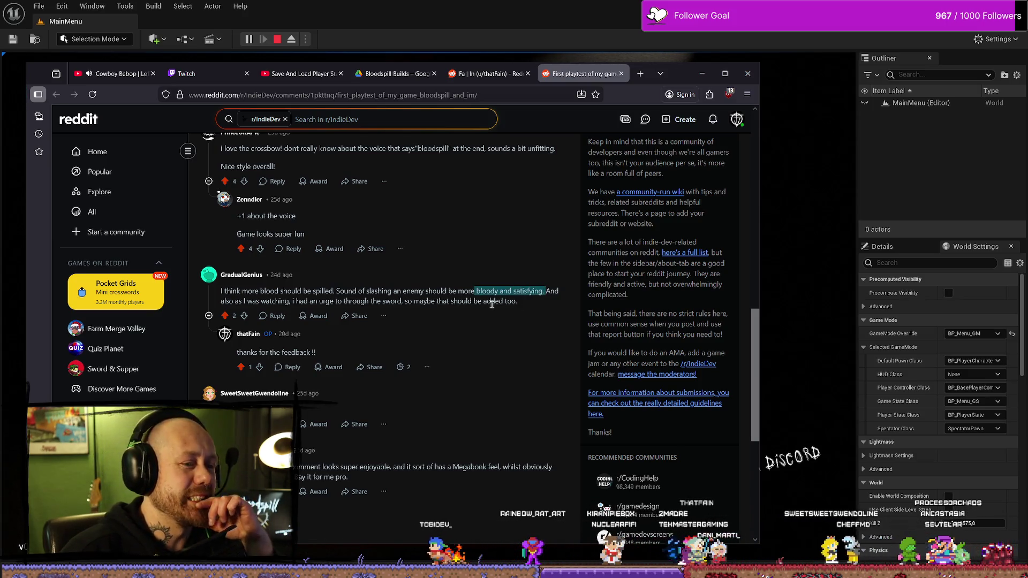
drag(255, 302, 390, 301)
click(398, 301)
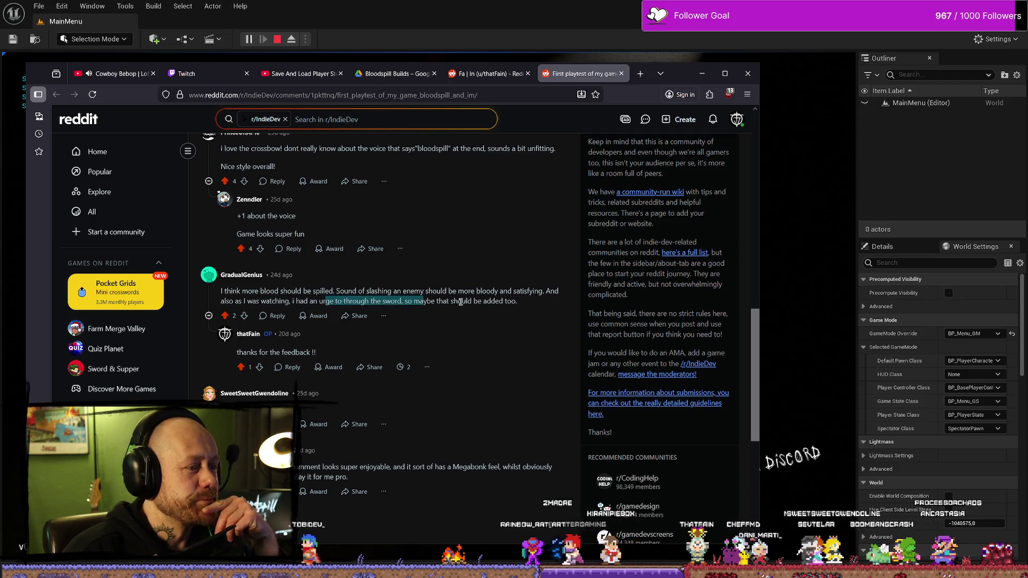
scroll(442, 304, down, 3)
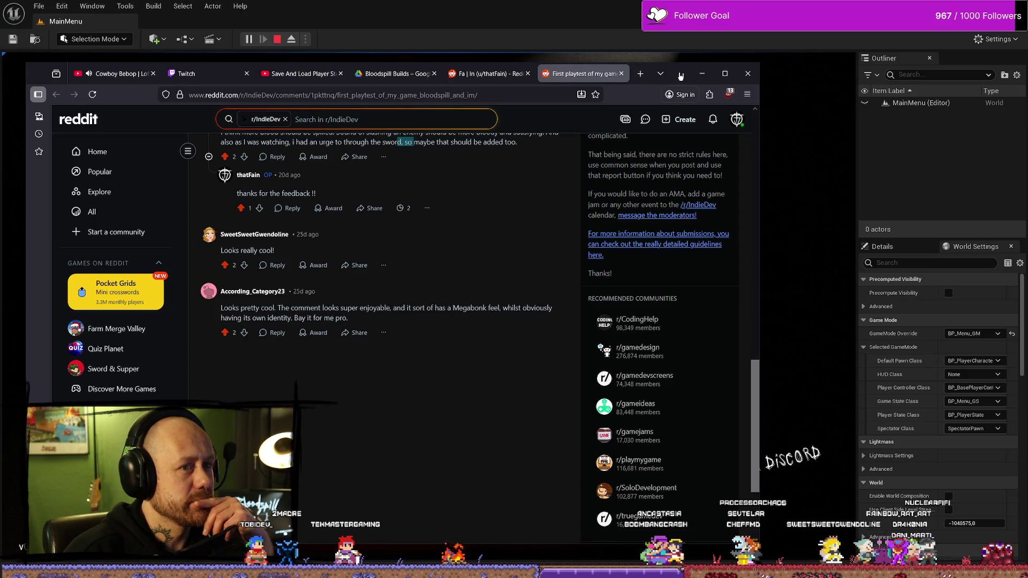
click(702, 73)
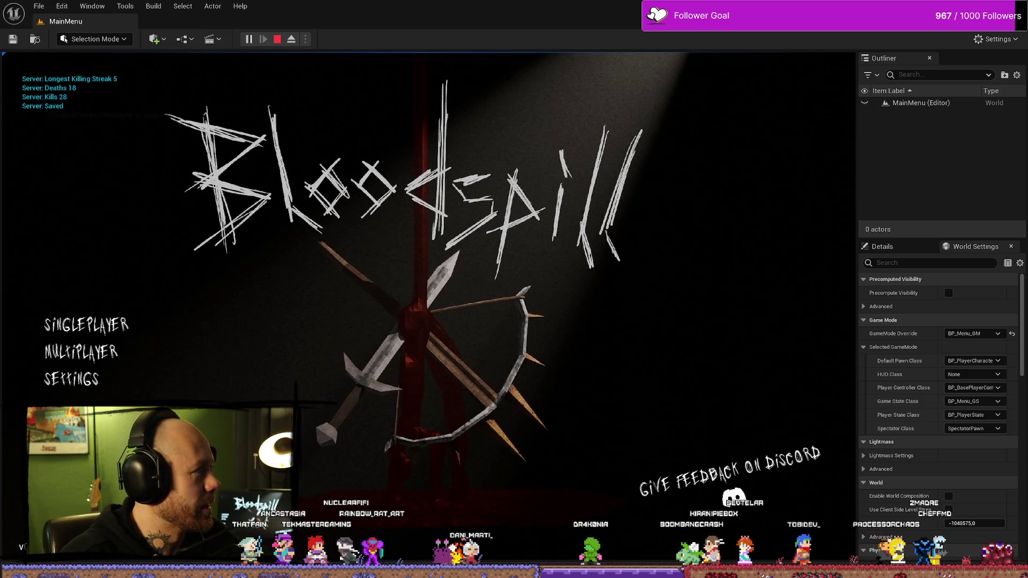
- Search YouTube for "unreal tournament 1999 dismemberment"
key(alt+Tab)
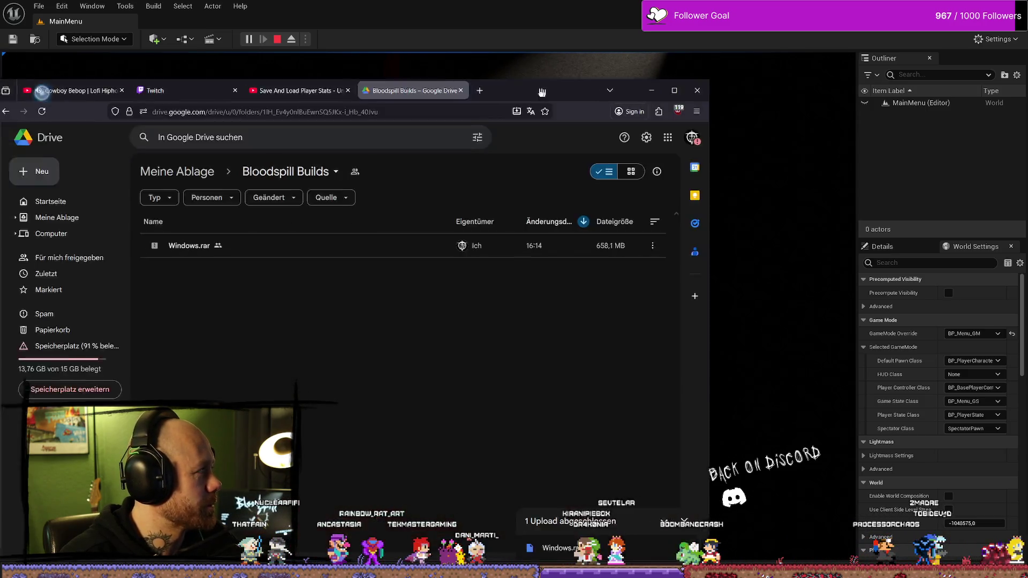
click(454, 93)
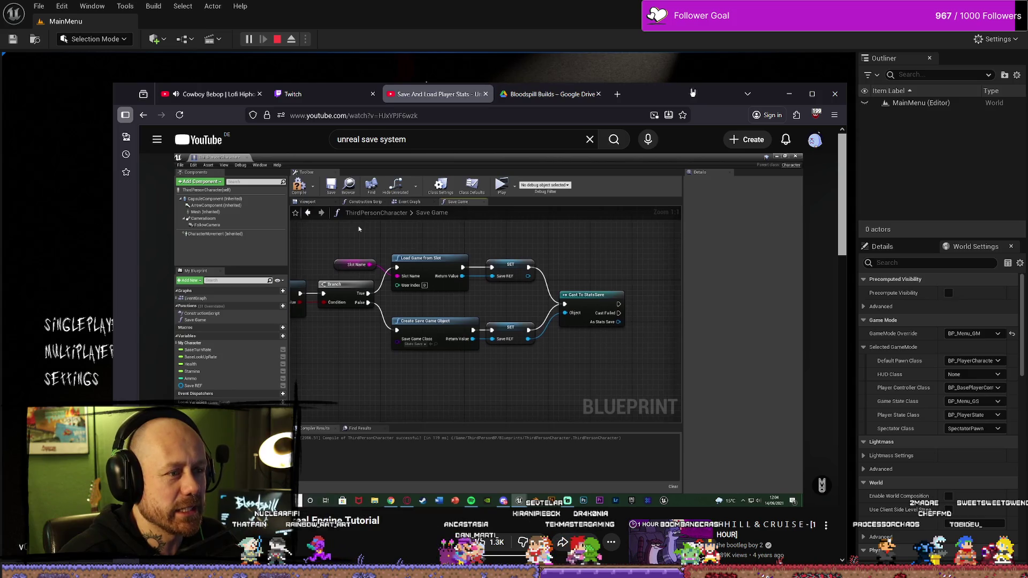
mouse_move(692, 92)
mouse_down()
mouse_move(620, 92)
mouse_move(632, 91)
mouse_up()
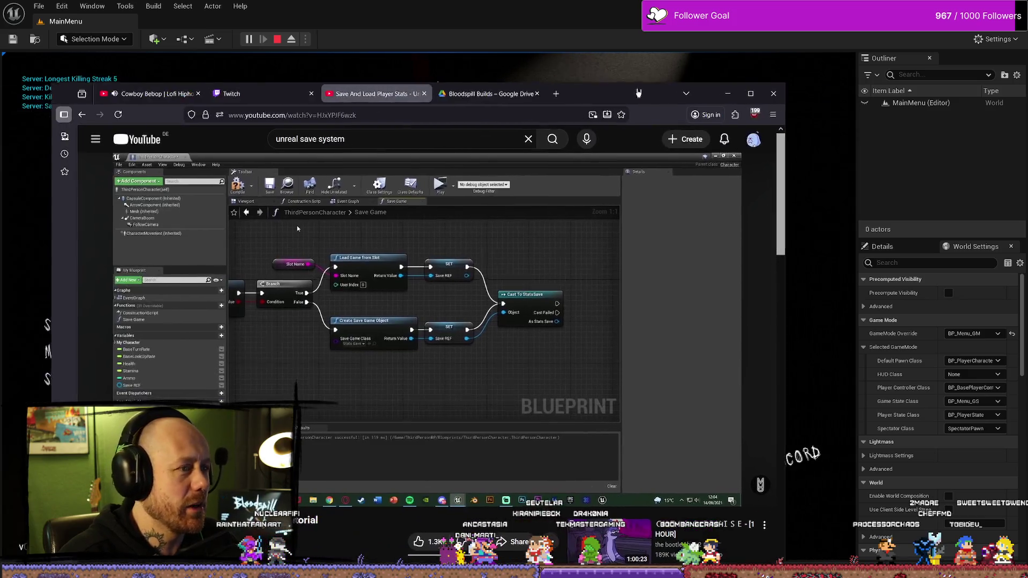
click(400, 139)
text(unreal)
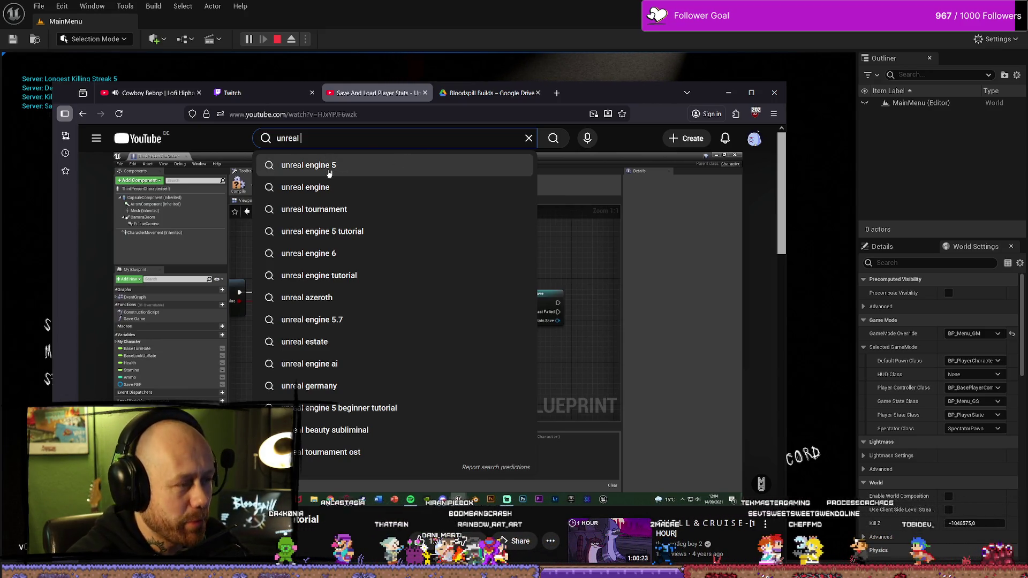
key(Down)
key(Down)
key(Down)
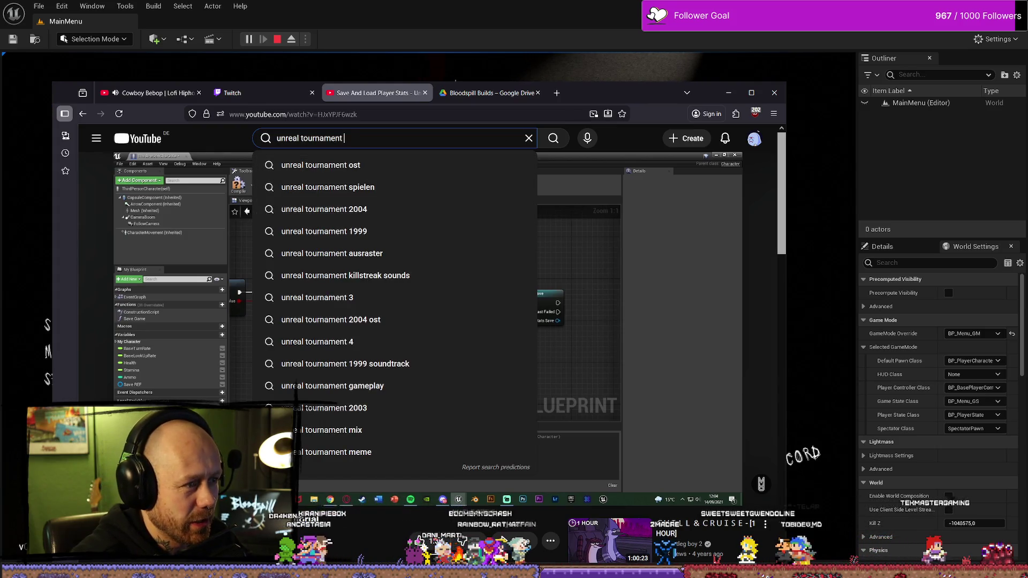
key(Down)
key(Down)
key(Down)
key(Down)
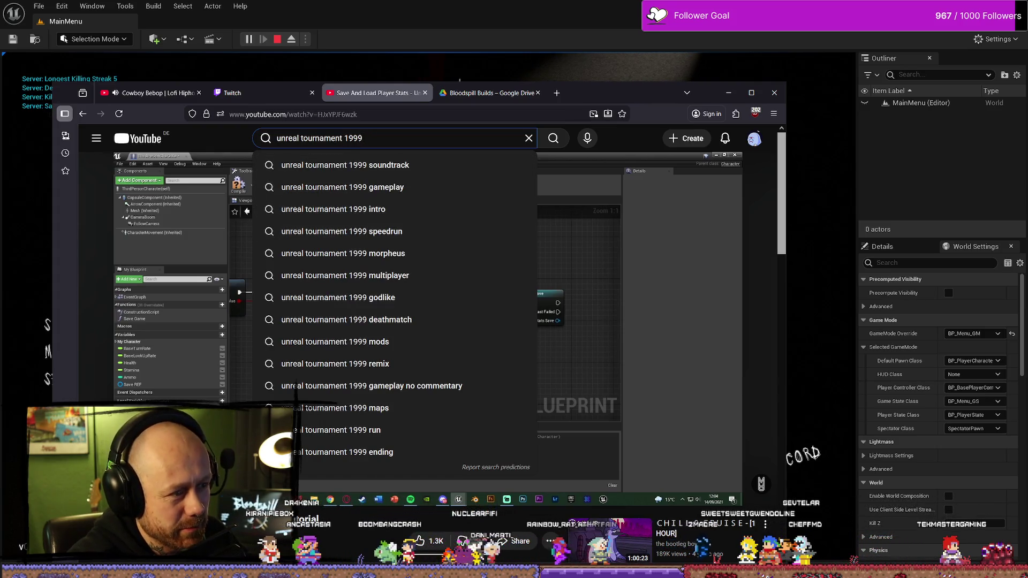
text( dism)
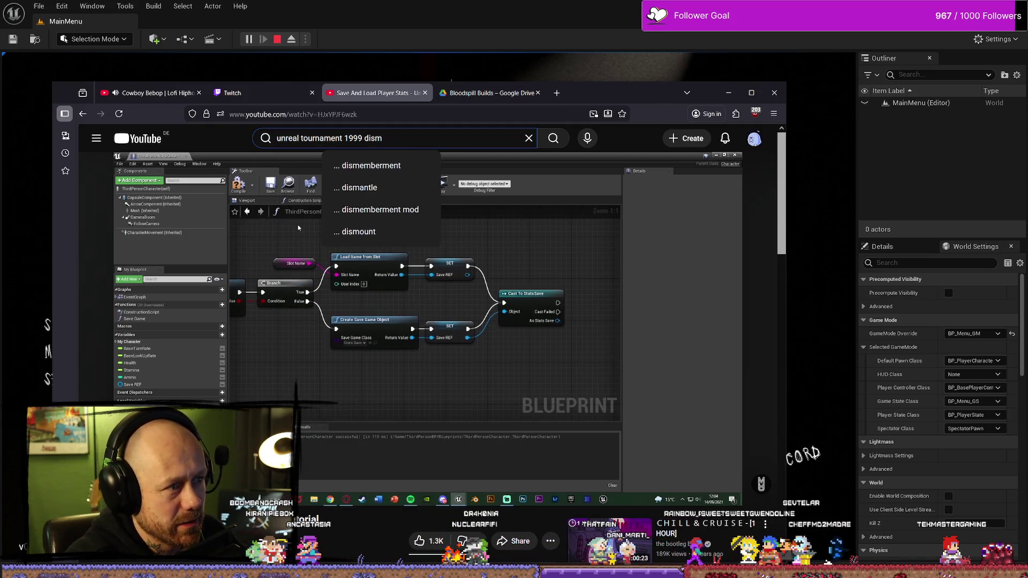
key(Down)
key(Return)
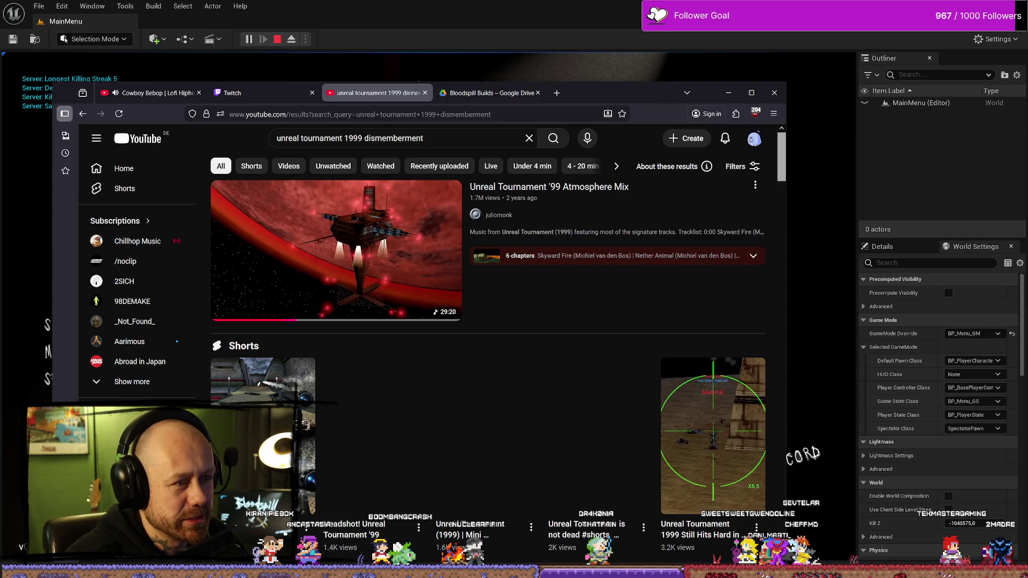
- Open the Atmosphere Mix video, go back, and watch the Unreal Tournament Mini Deathmatch Short
click(364, 253)
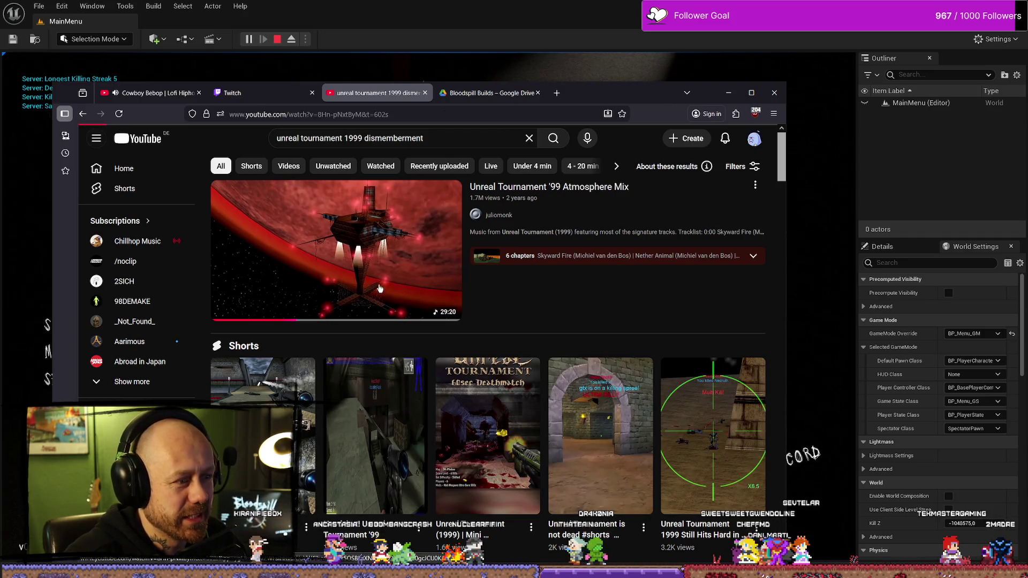
key(alt+Left)
scroll(452, 280, down, 4)
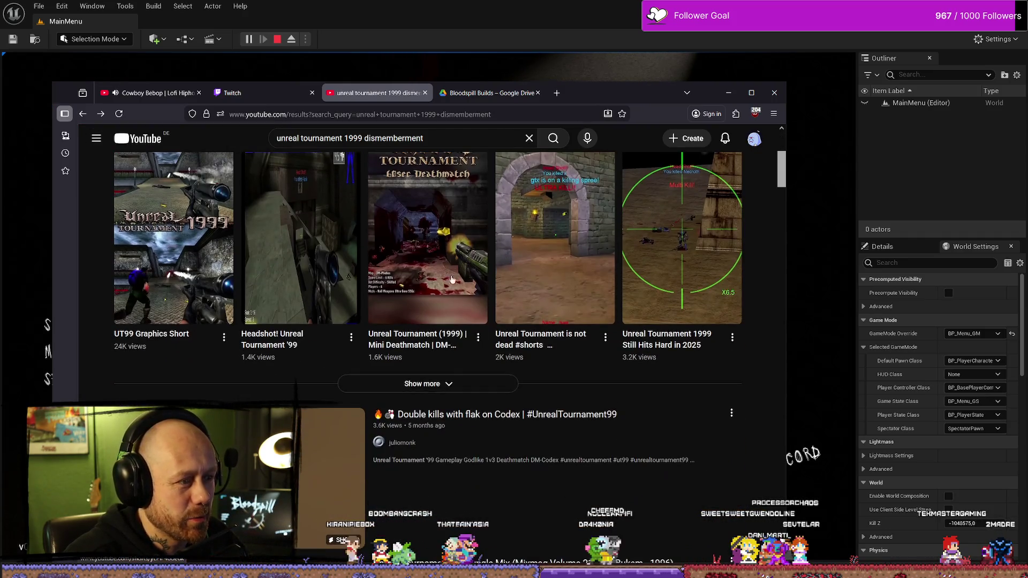
click(419, 246)
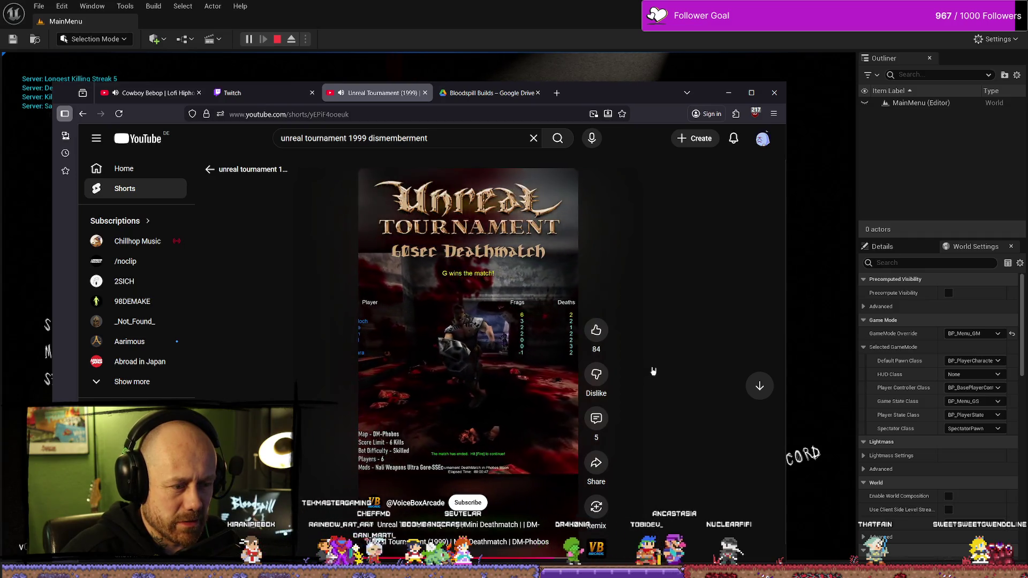
scroll(697, 350, down, 1)
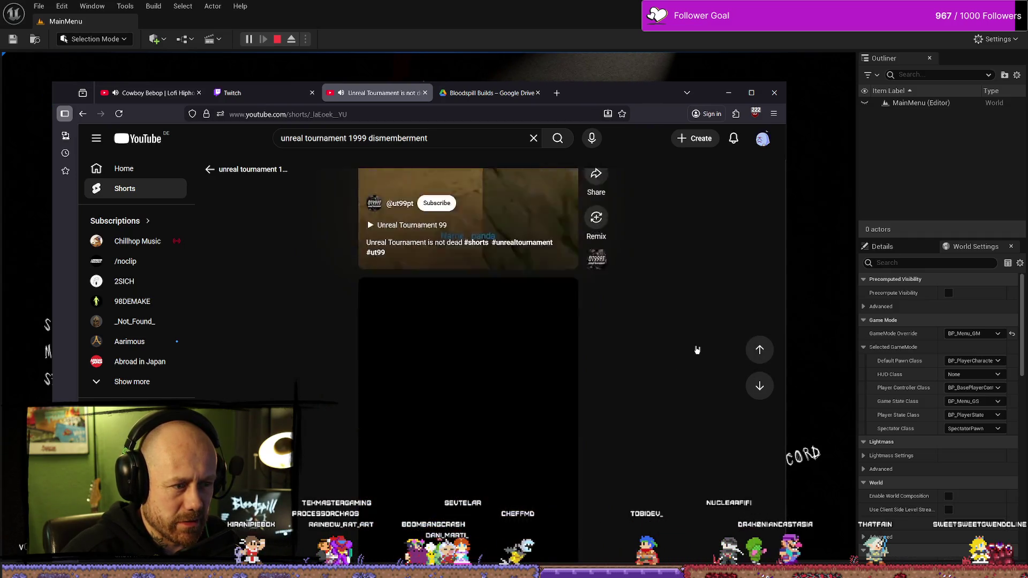
key(alt+Left)
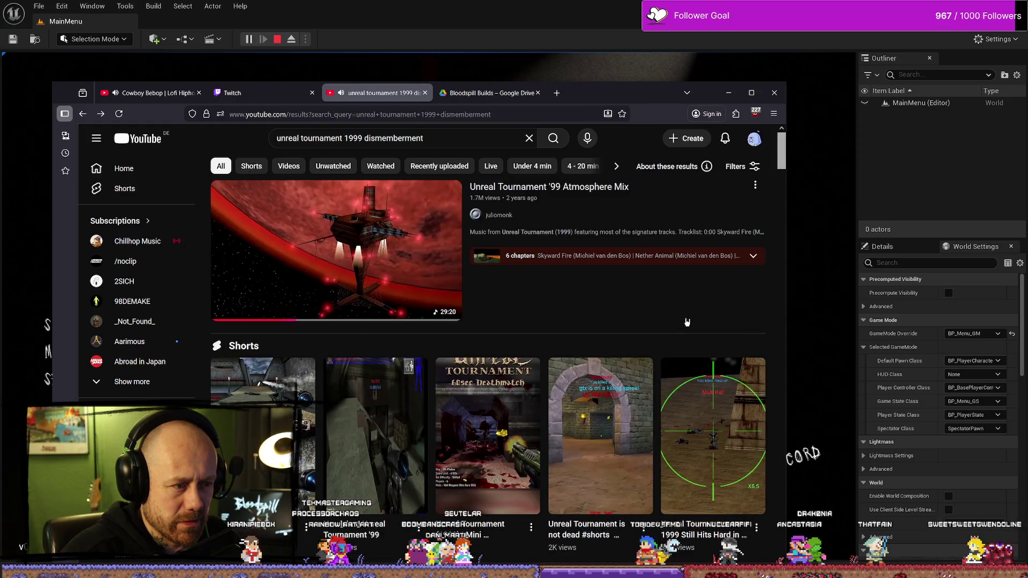
- Watch and pause the Double kills with flak Short, then minimize Firefox
scroll(496, 343, down, 3)
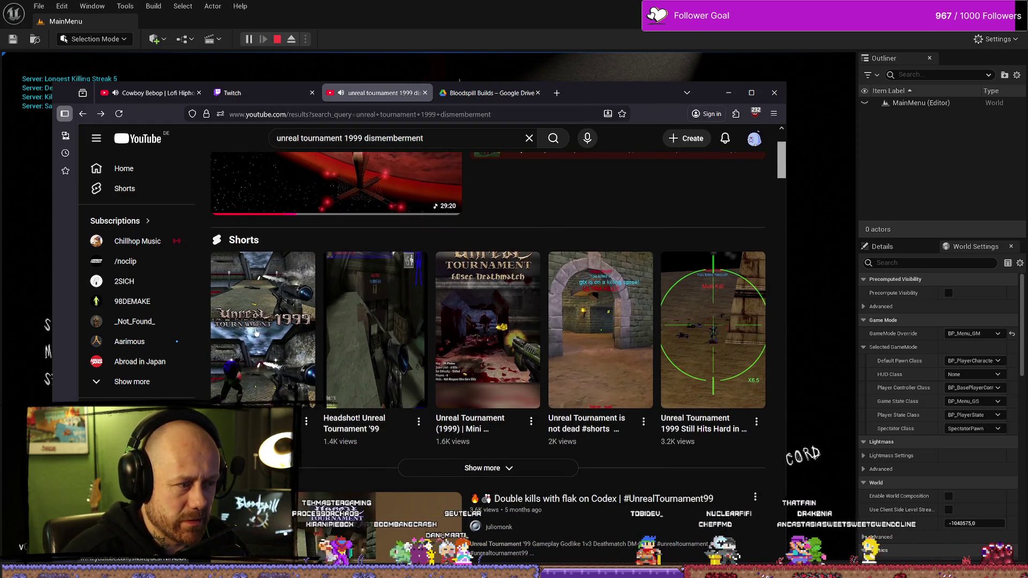
scroll(614, 299, down, 4)
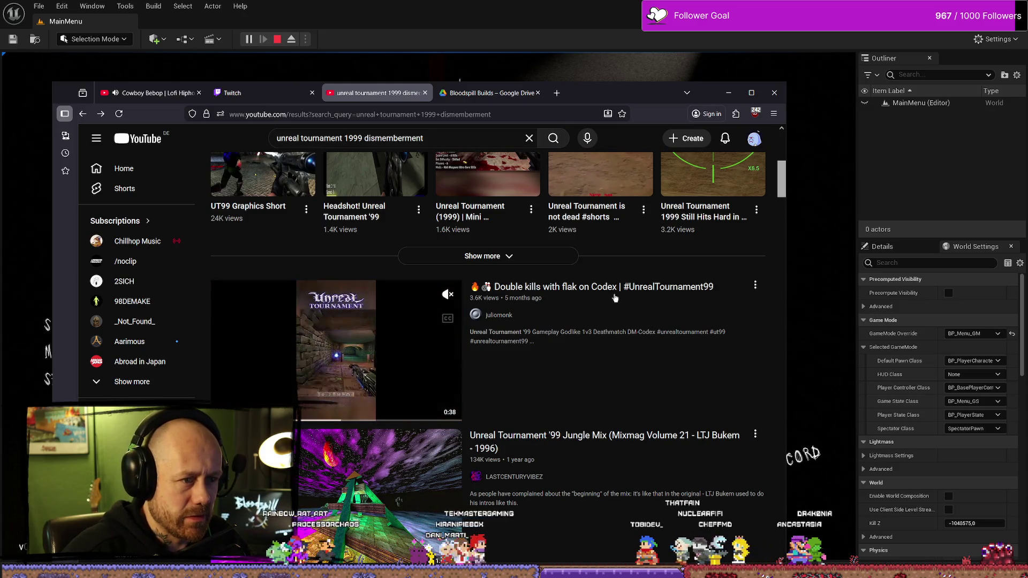
scroll(616, 298, down, 4)
scroll(621, 297, up, 4)
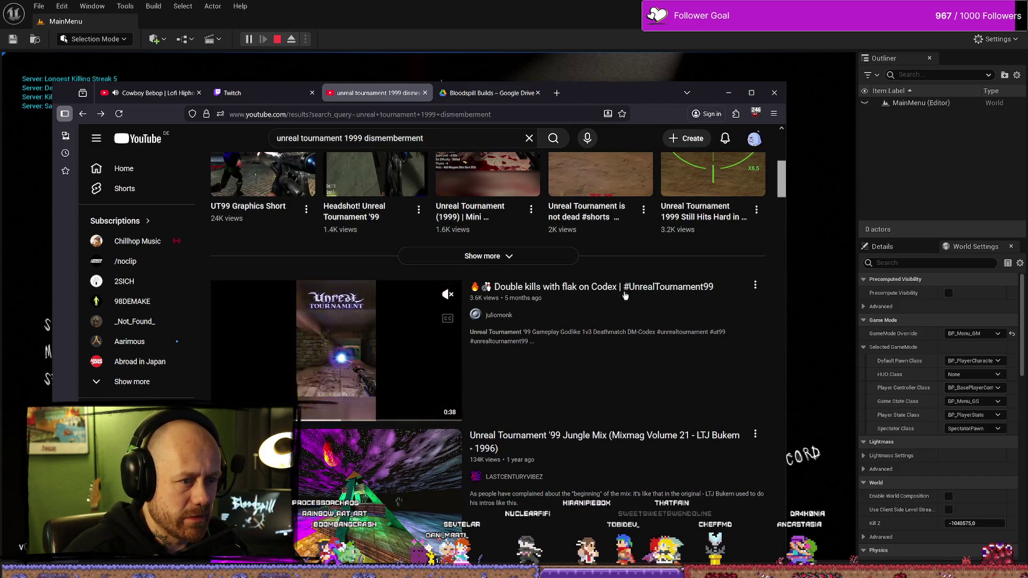
click(625, 296)
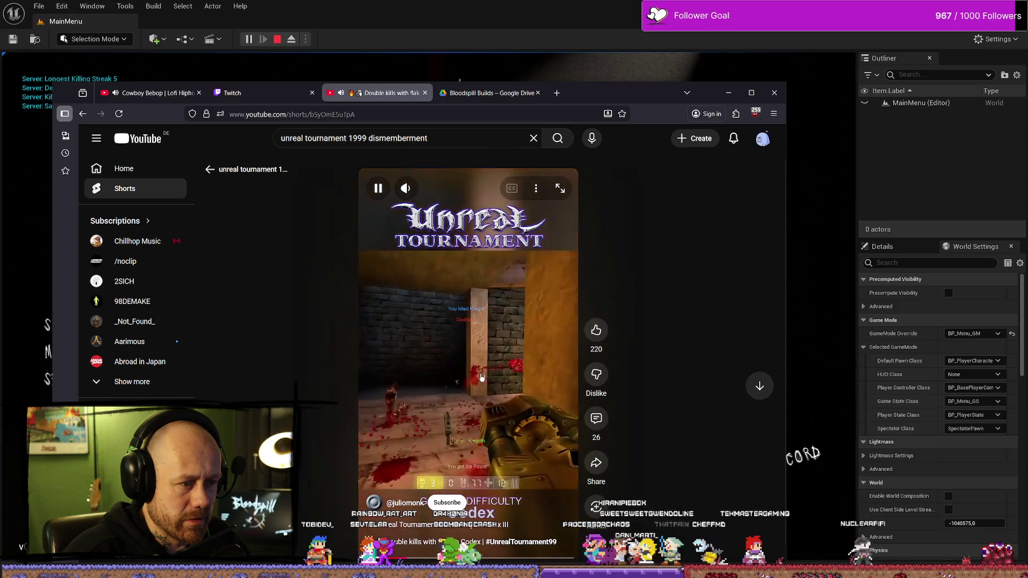
click(533, 373)
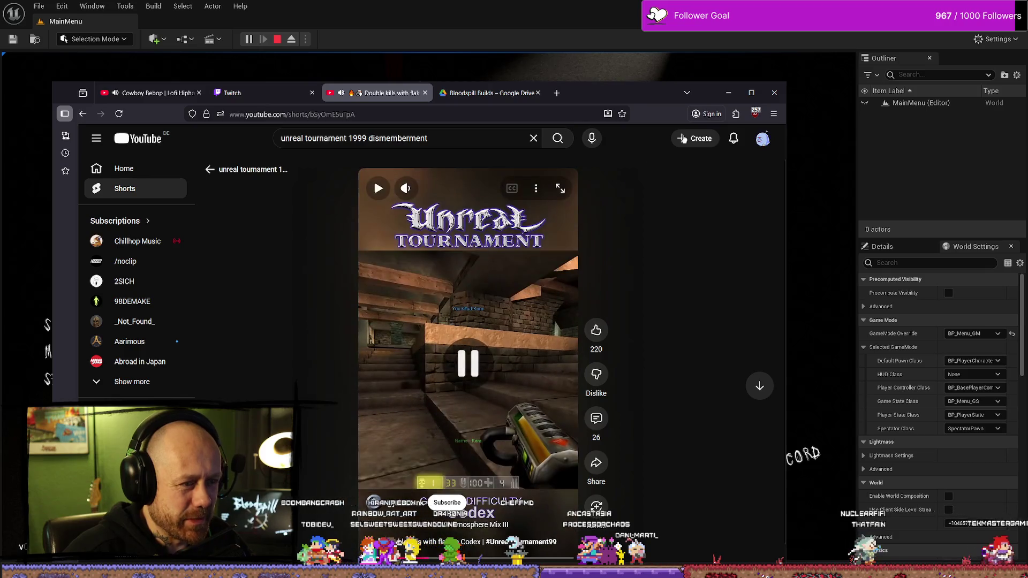
click(728, 93)
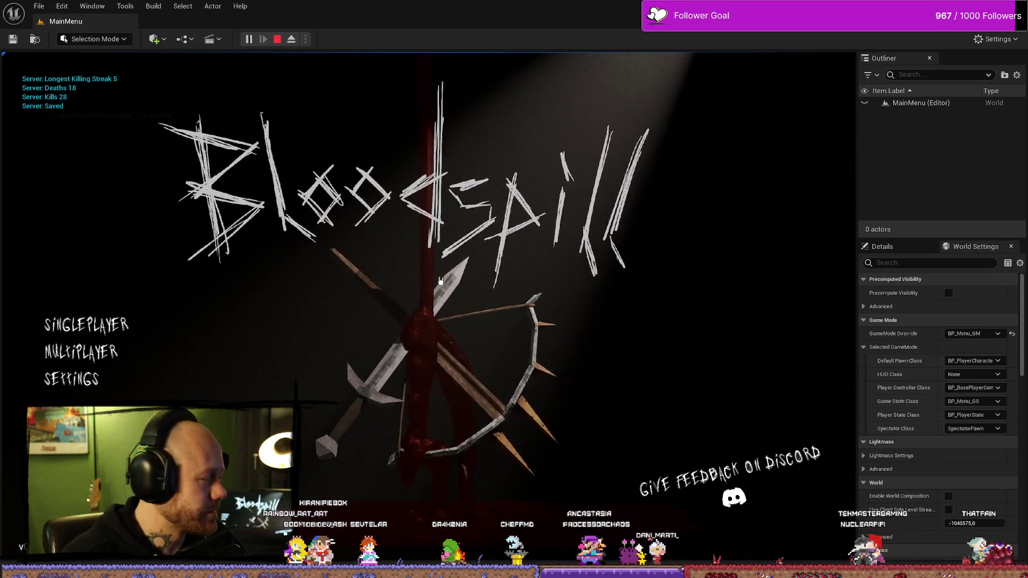
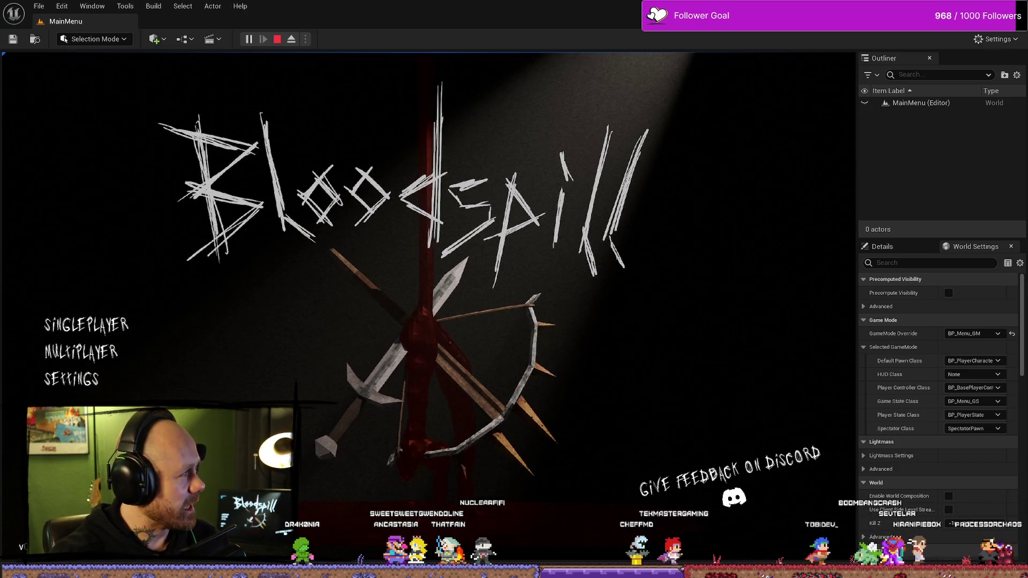
- Switch to Firefox to show the 39C3 Friends Tickets page over the Bloodspill menu
key(alt+Tab)
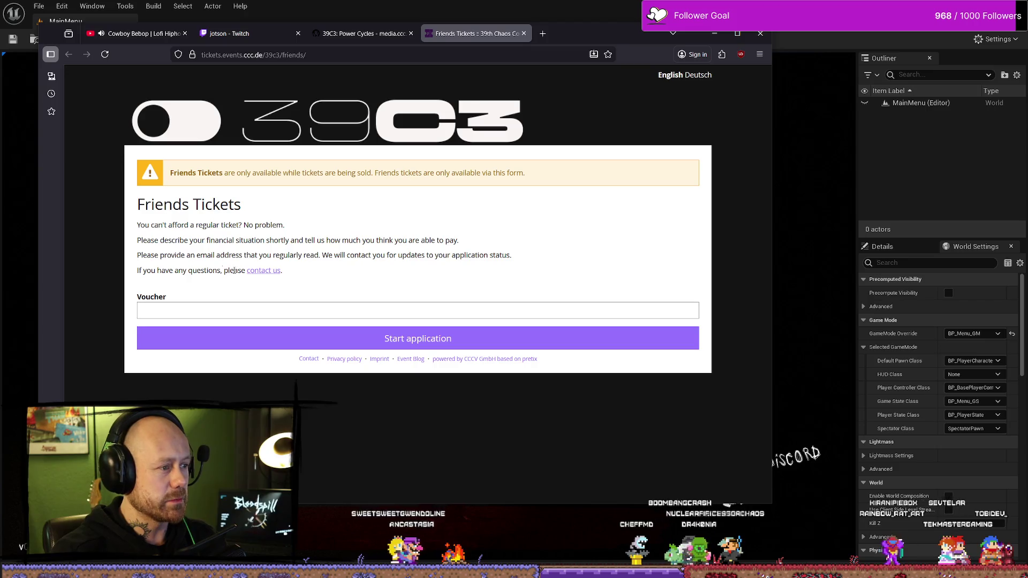
- Minimise Firefox to reveal the Bloodspill menu, then bring up the 1 million yen-to-EUR conversion
key(super+Down)
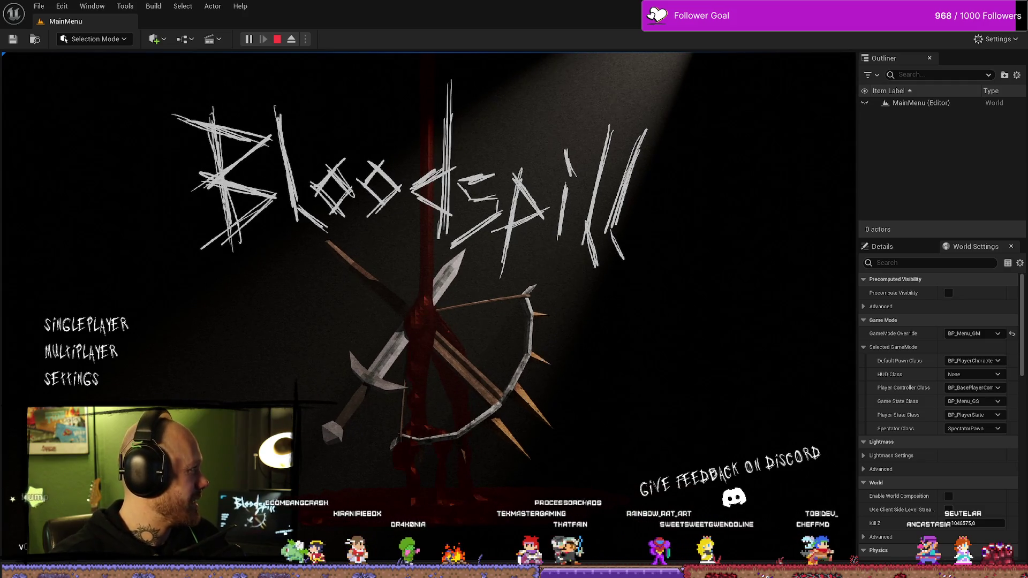
key(alt+Tab)
drag(630, 84, 640, 82)
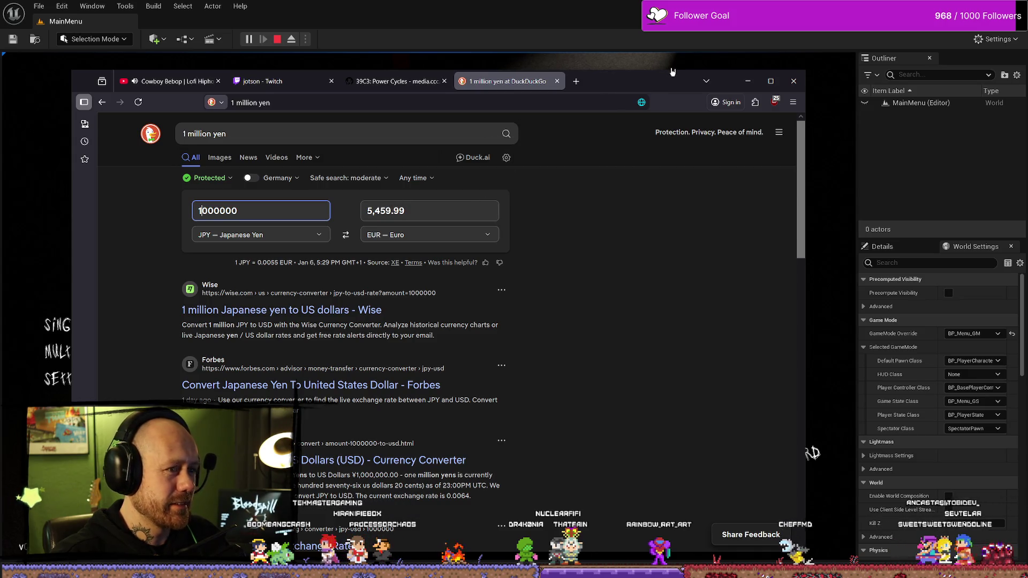
key(alt+Tab)
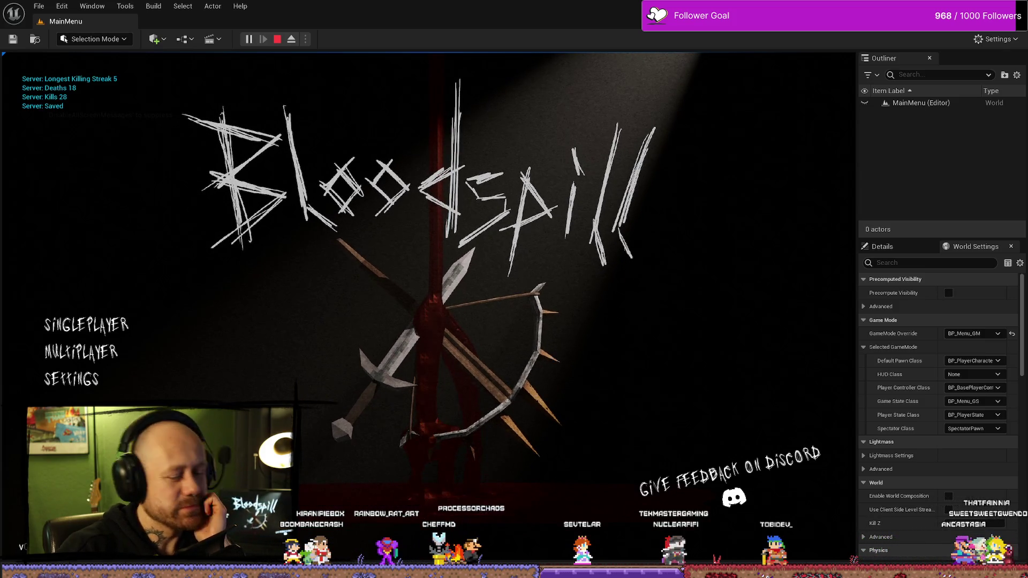
- Open Bloodspill's SETTINGS screen to show the Video & Graphics options, including 2560x1440 resolution
click(71, 379)
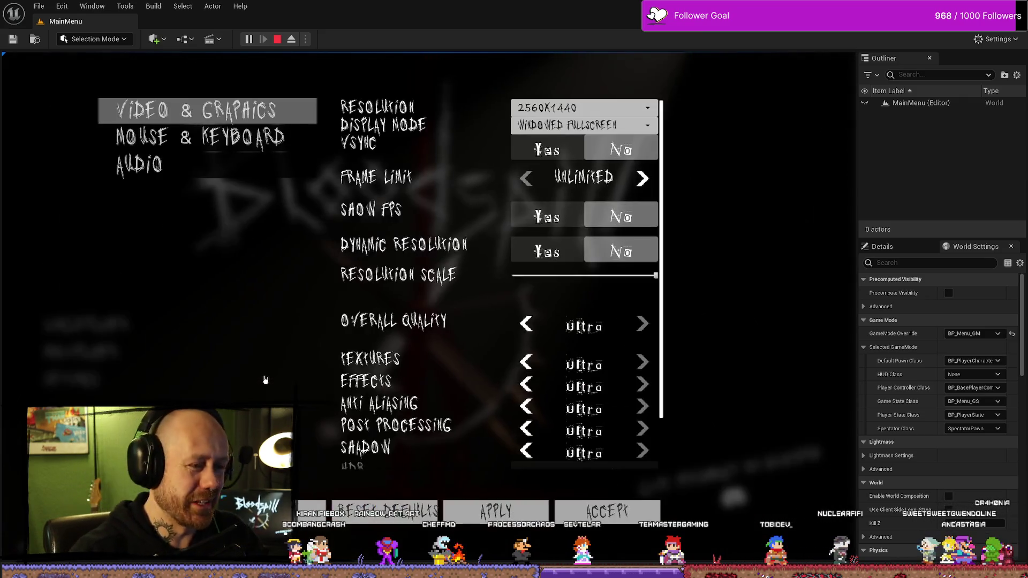
- Go back from settings to the Bloodspill main menu, then bring up a File Explorer window
click(303, 504)
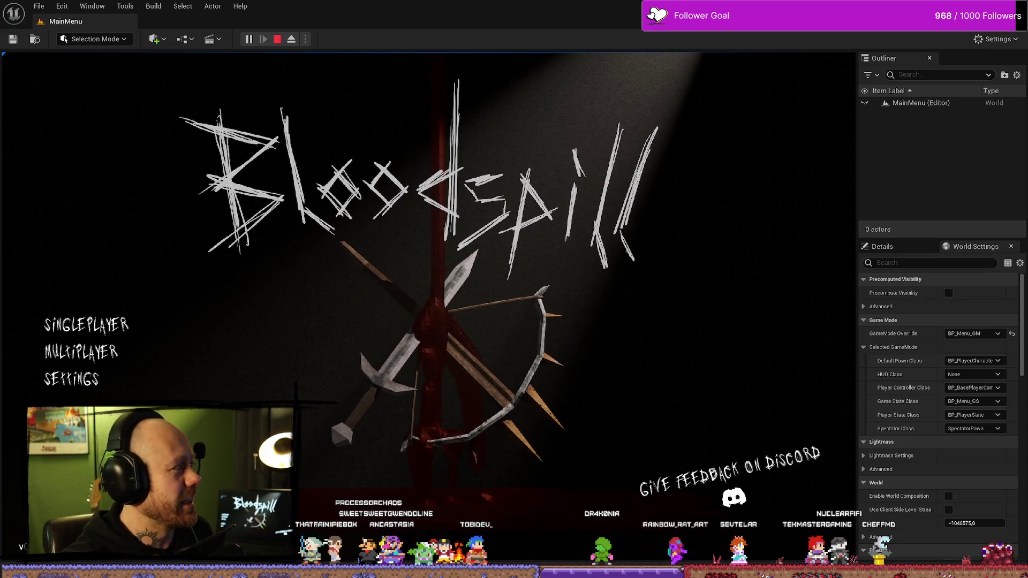
key(super+e)
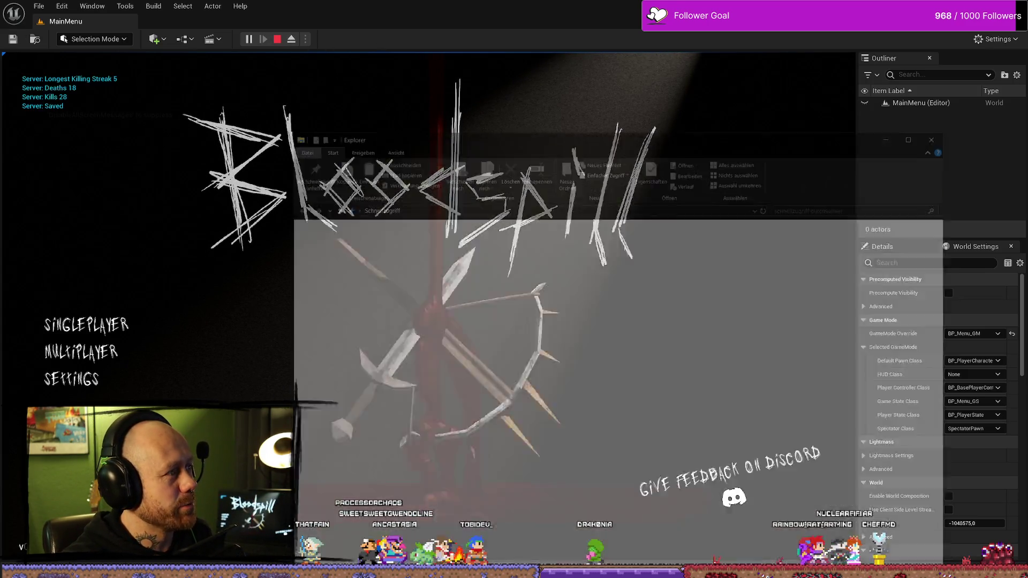
mouse_move(616, 139)
mouse_down()
mouse_move(658, 113)
mouse_move(596, 59)
mouse_up()
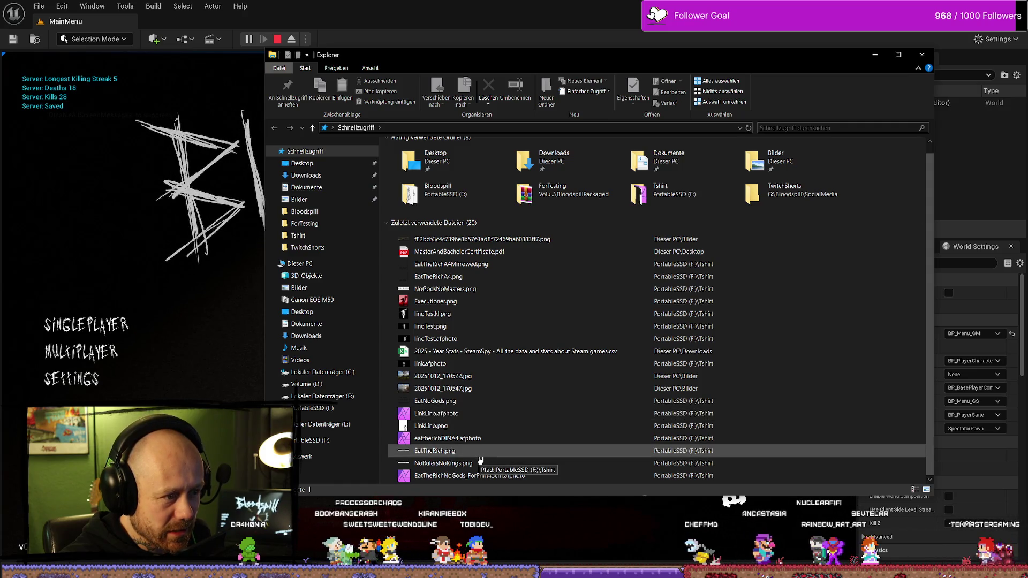
click(436, 280)
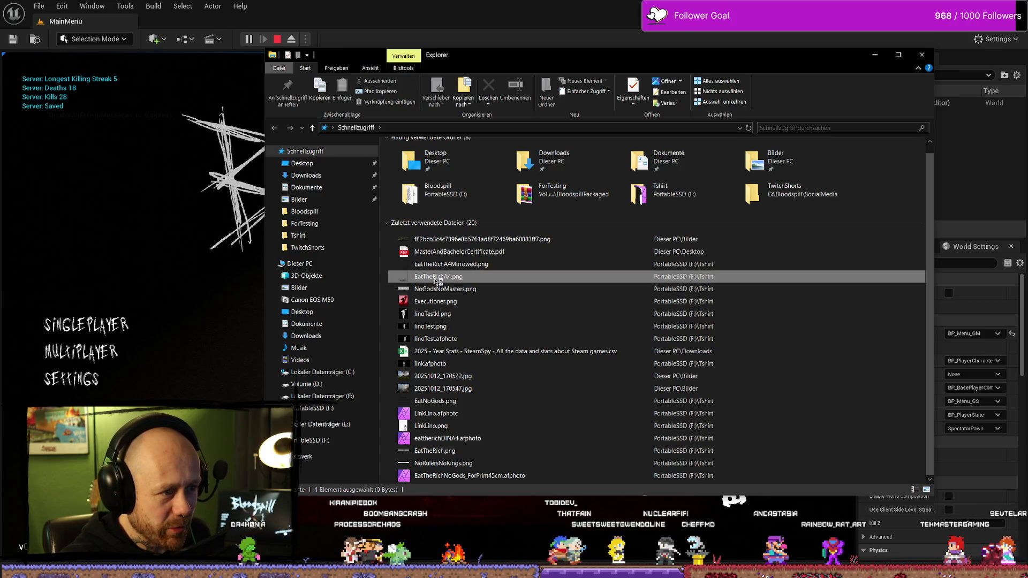
double_click(437, 279)
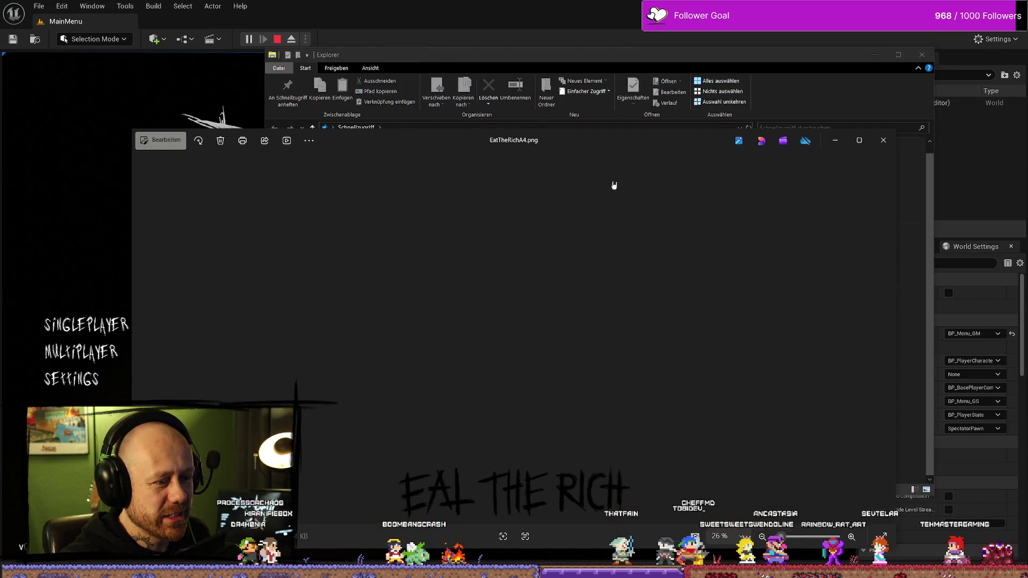
drag(646, 143, 657, 53)
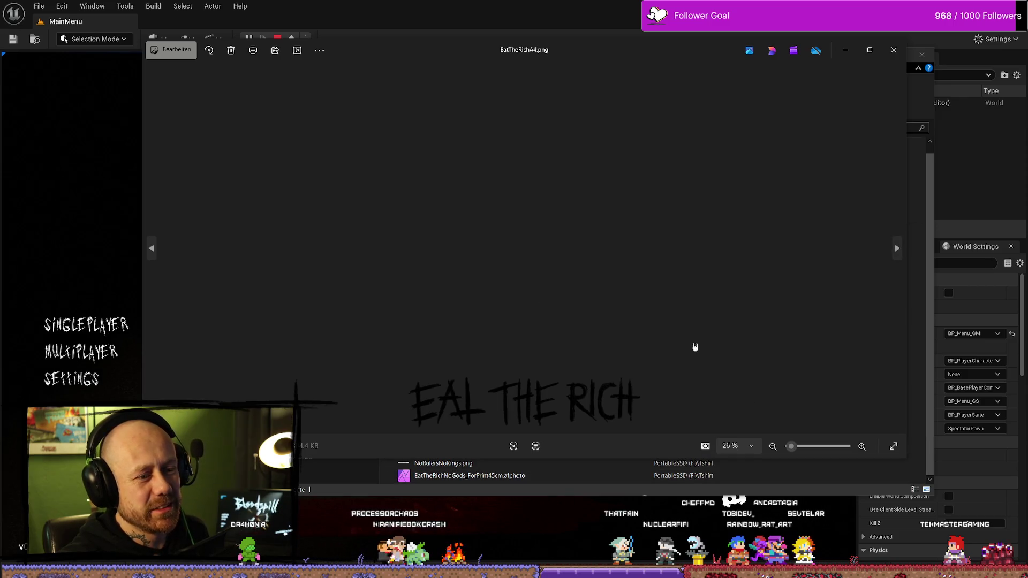
click(901, 59)
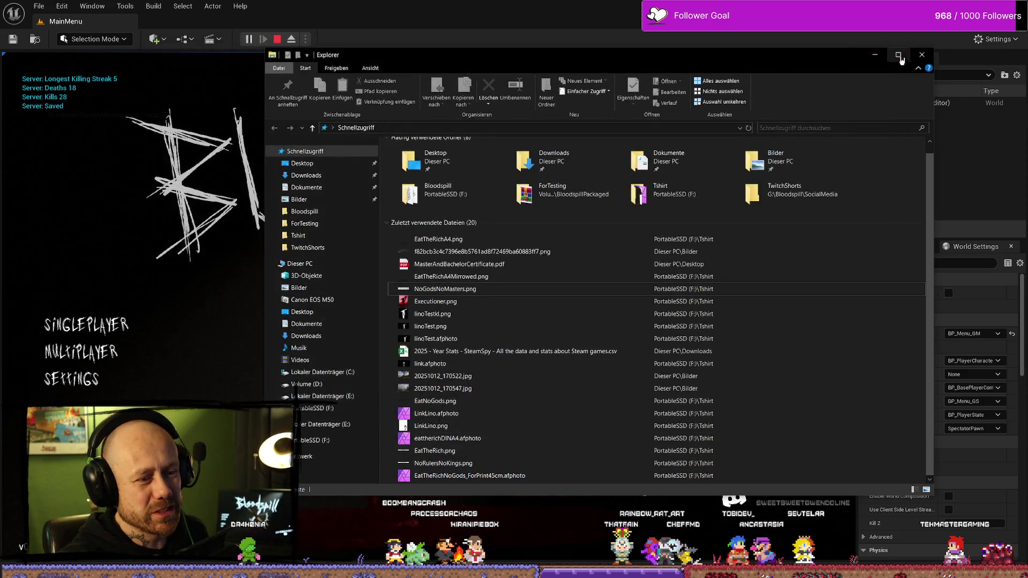
- Close File Explorer, reopen it briefly, then minimise it so the Bloodspill menu fills the viewport
click(922, 55)
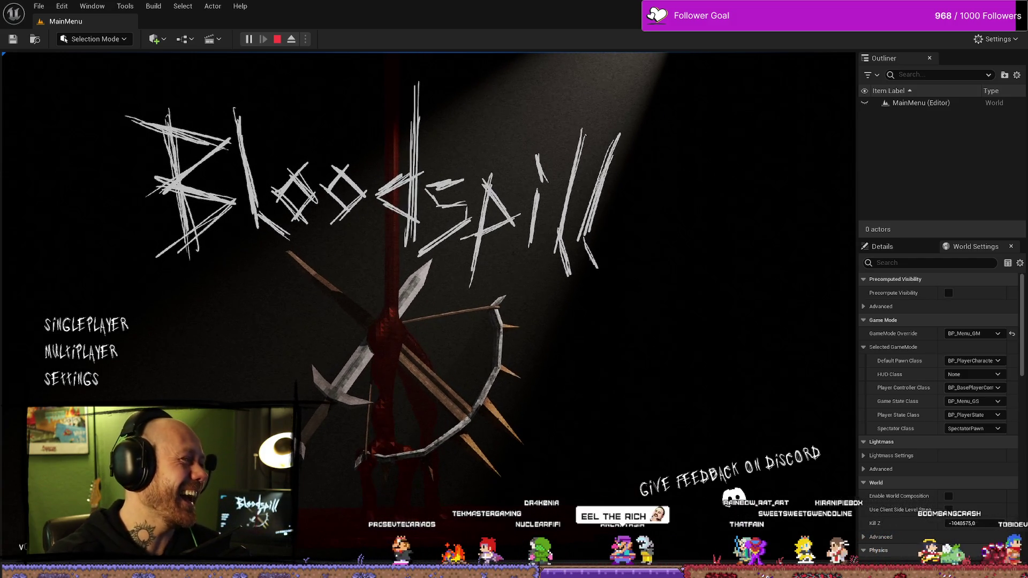
key(super+e)
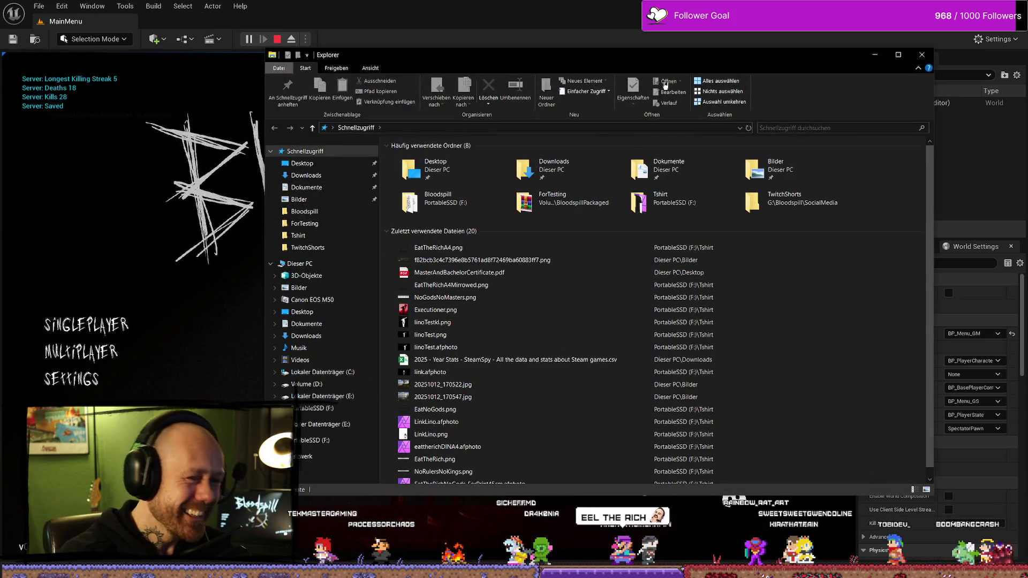
key(super+Down)
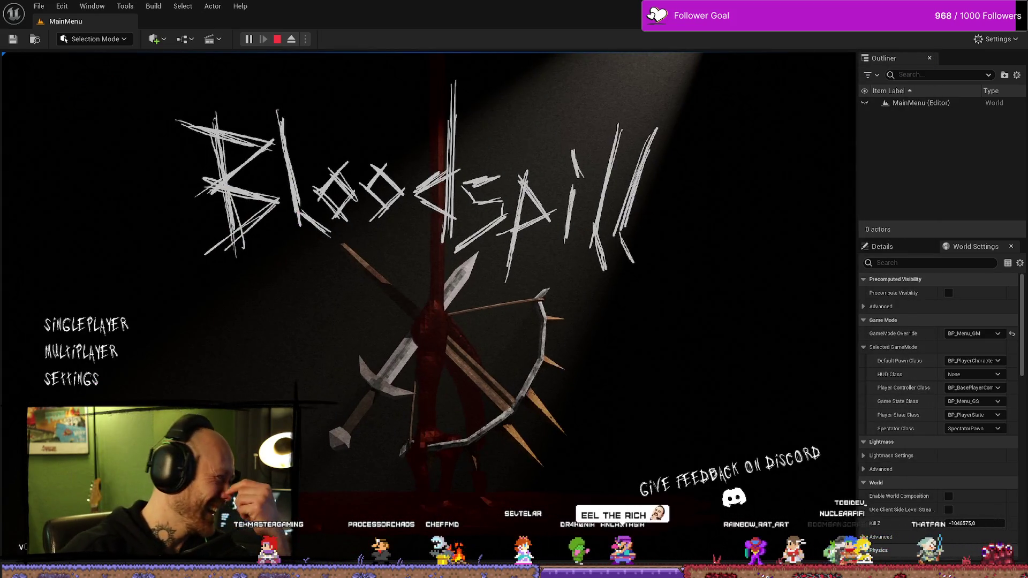